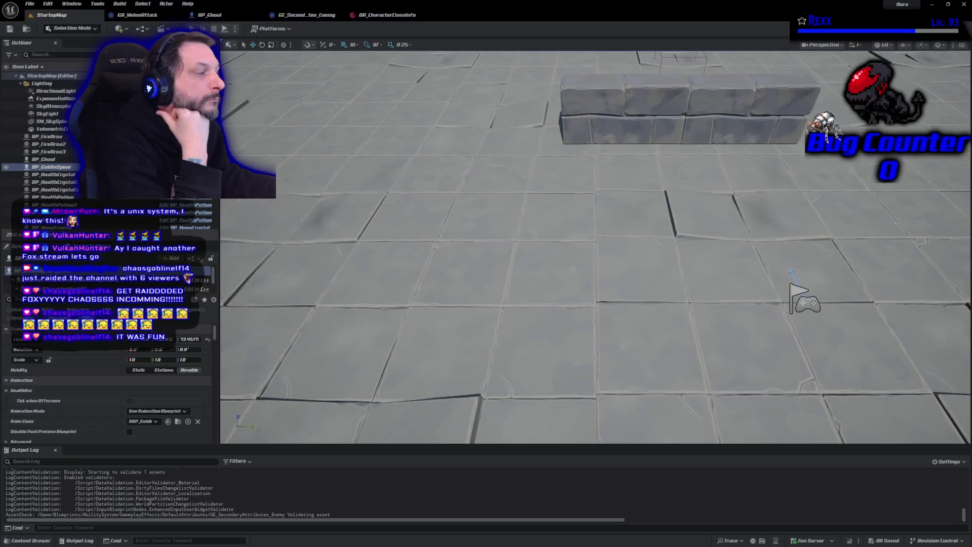
- Playtest by casting fireballs at the ghoul until it is finished off, then end the session
{"action": "key", "text": "alt+p"}
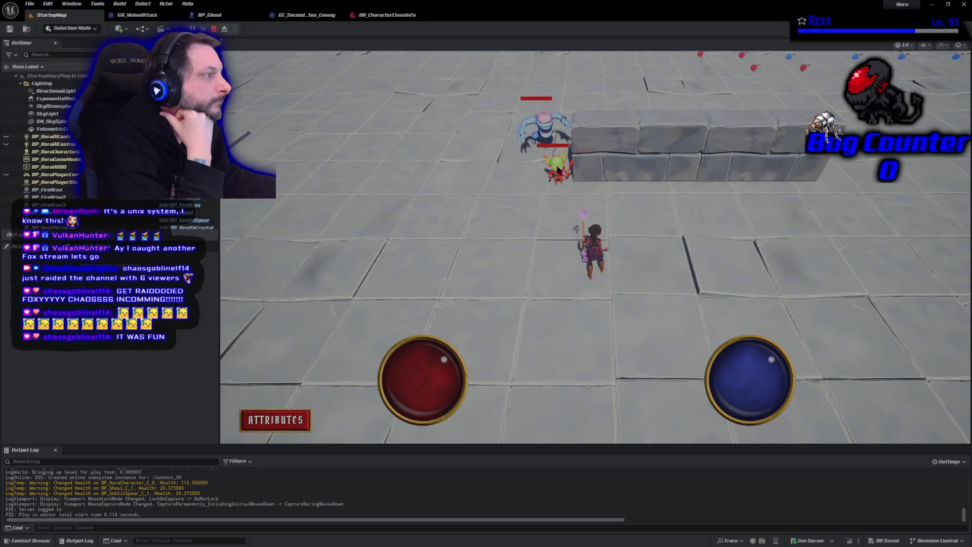
{"action": "left_click", "coordinate": [560, 171]}
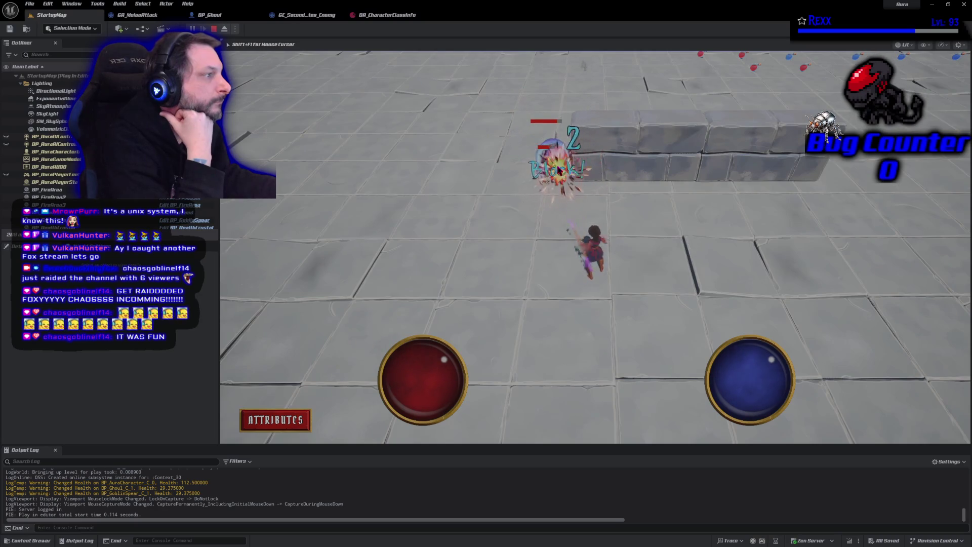
{"action": "left_click", "coordinate": [560, 171]}
{"action": "left_click", "coordinate": [559, 171]}
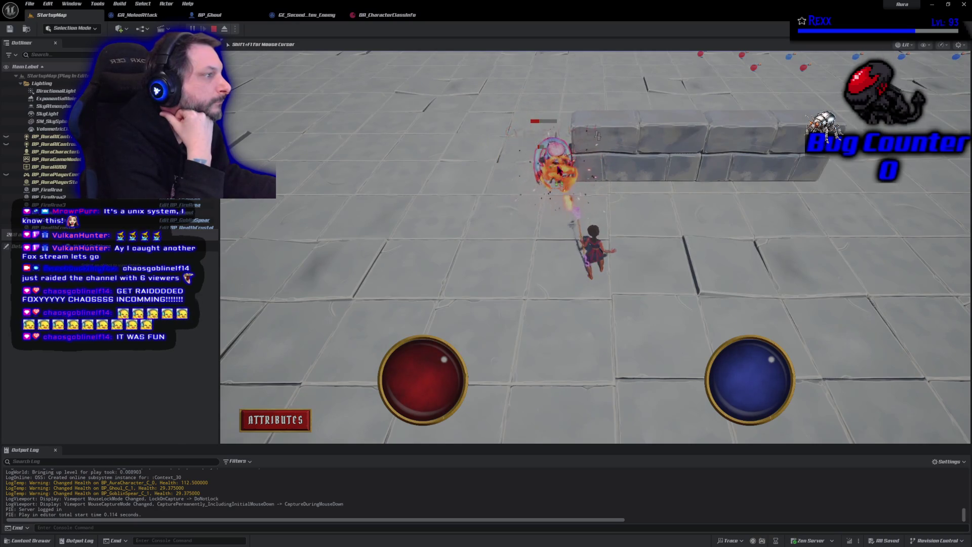
{"action": "left_click", "coordinate": [560, 171]}
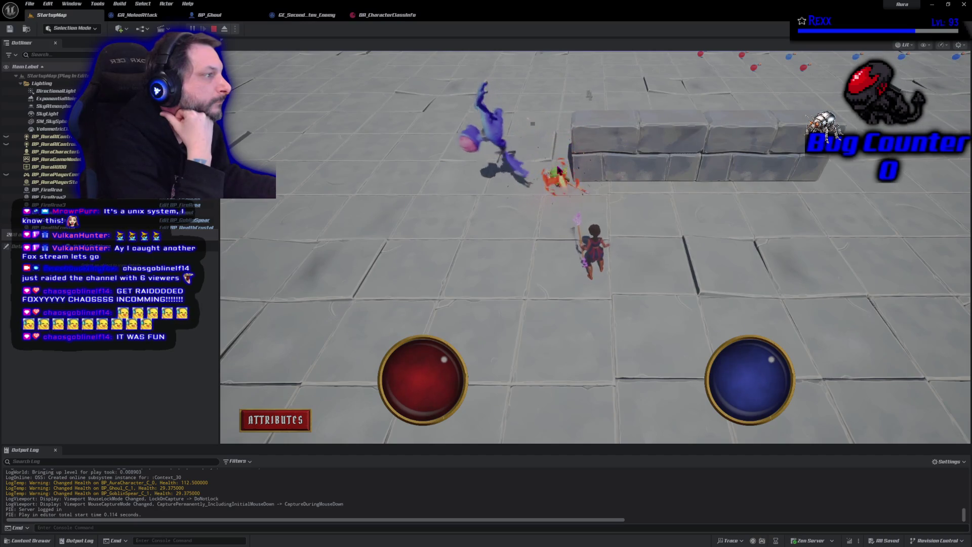
{"action": "key", "text": "Escape"}
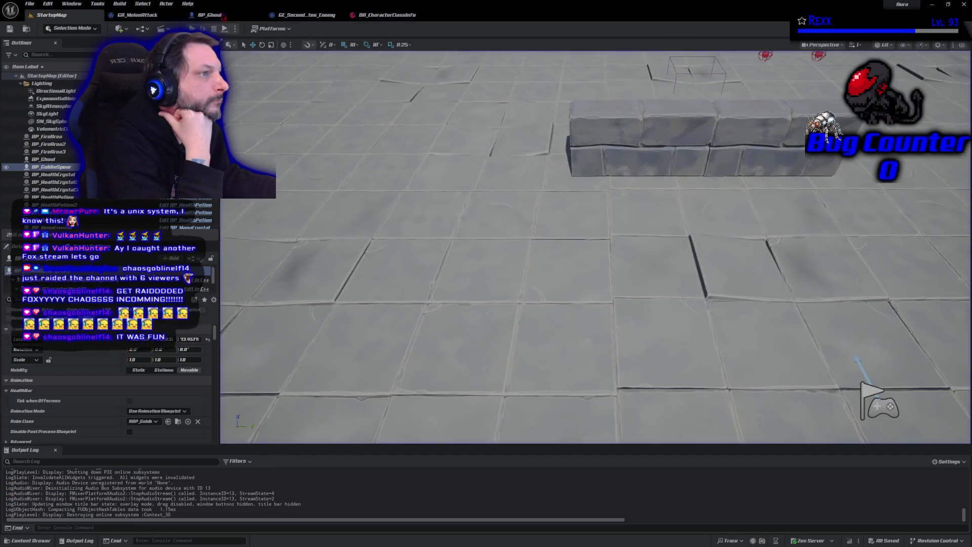
- Set the enemy Armor Post Multiply Additive value to 6 and compile the effect
{"action": "left_click", "coordinate": [292, 16]}
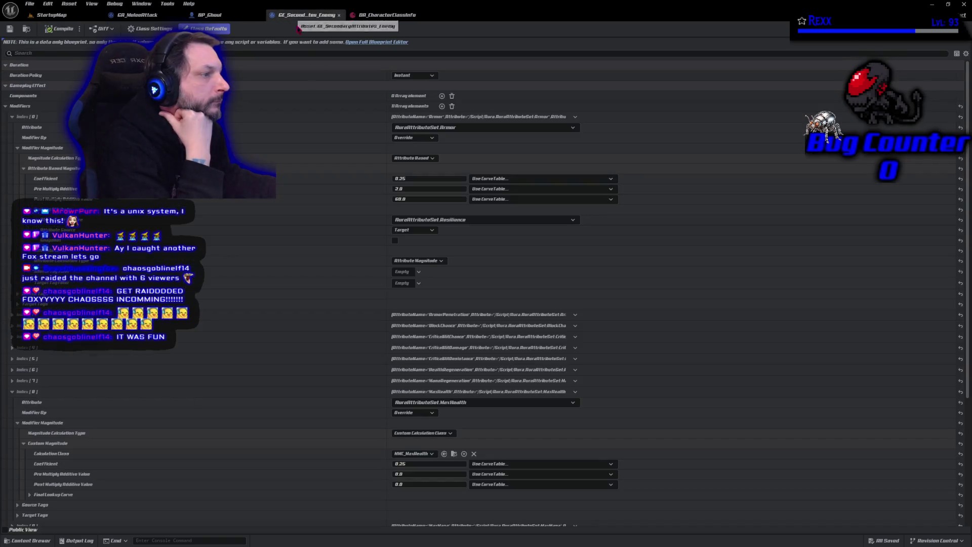
{"action": "left_click", "coordinate": [411, 199]}
{"action": "type", "text": "6"}
{"action": "key", "text": "Return"}
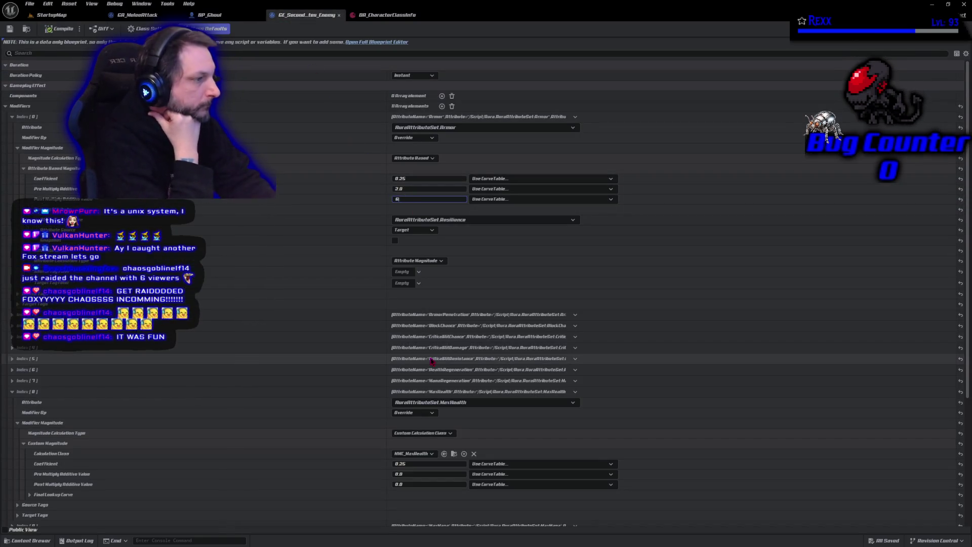
{"action": "left_click", "coordinate": [66, 30]}
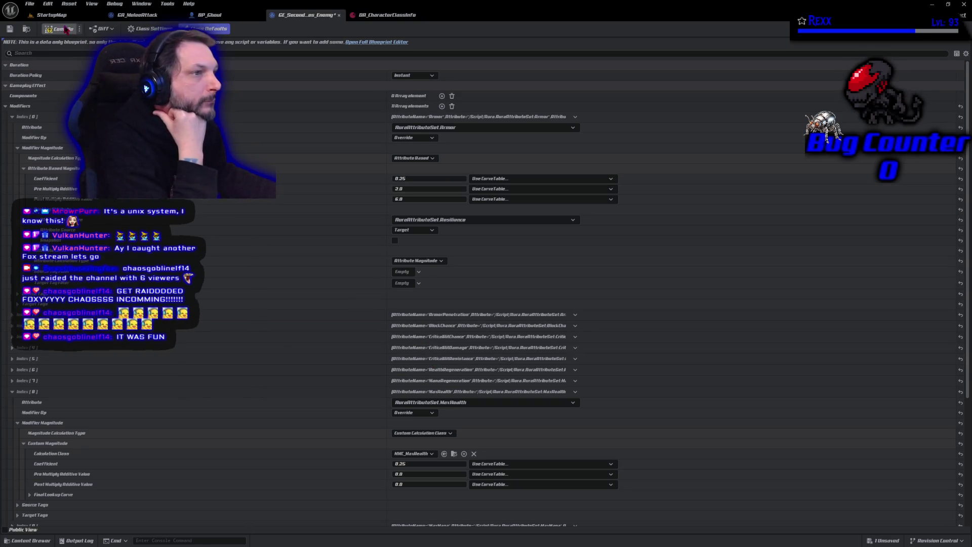
- Retest in StartupMap, firing at the distant enemy and those near the goblin, then stop
{"action": "left_click", "coordinate": [49, 18]}
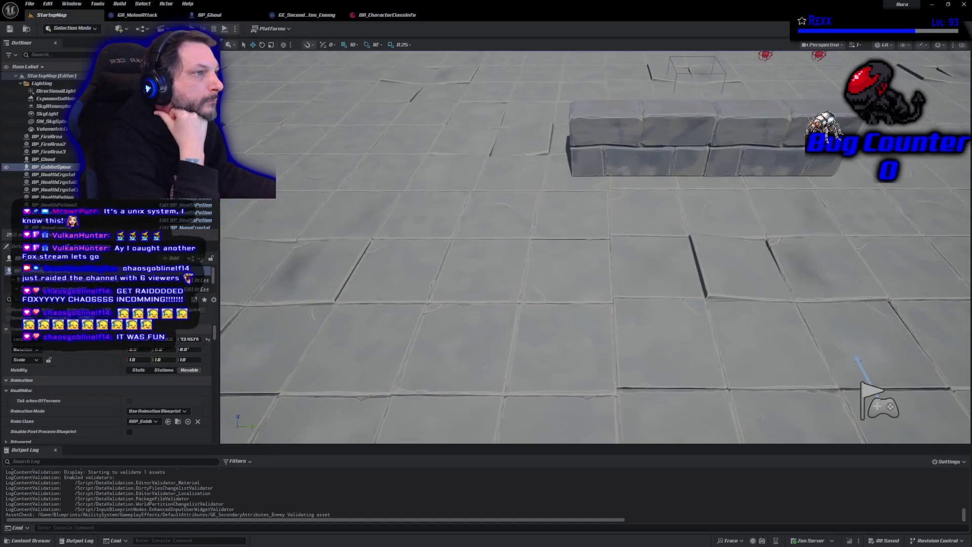
{"action": "left_click", "coordinate": [224, 29]}
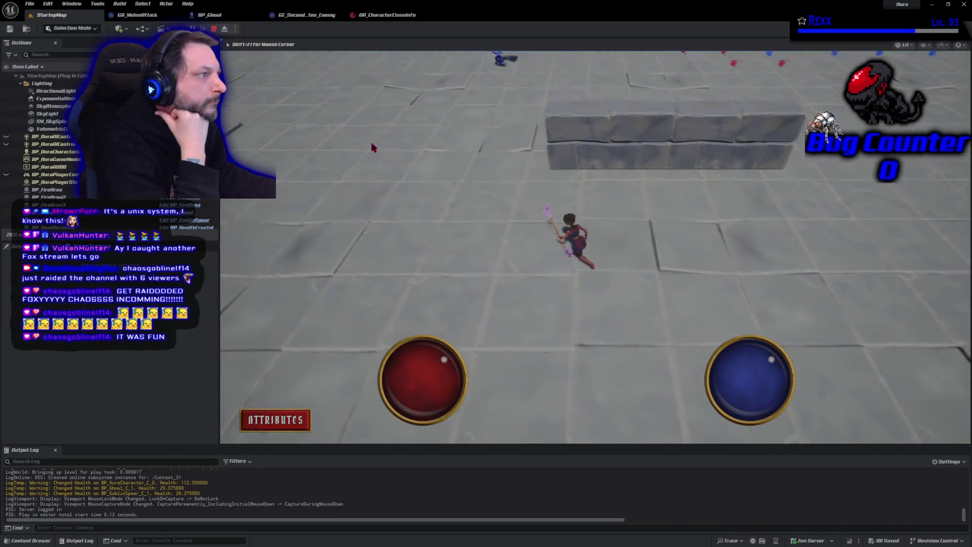
{"action": "left_click", "coordinate": [571, 128]}
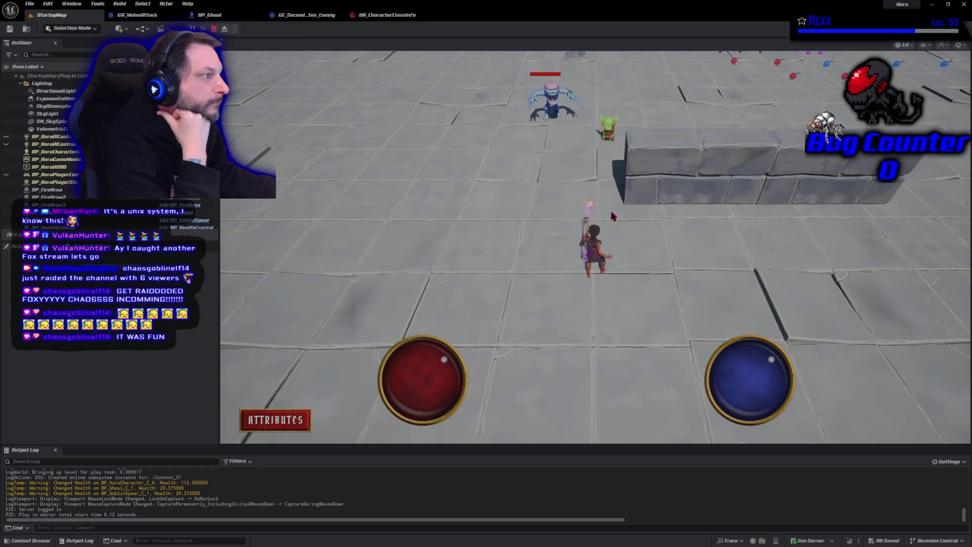
{"action": "left_click", "coordinate": [594, 175]}
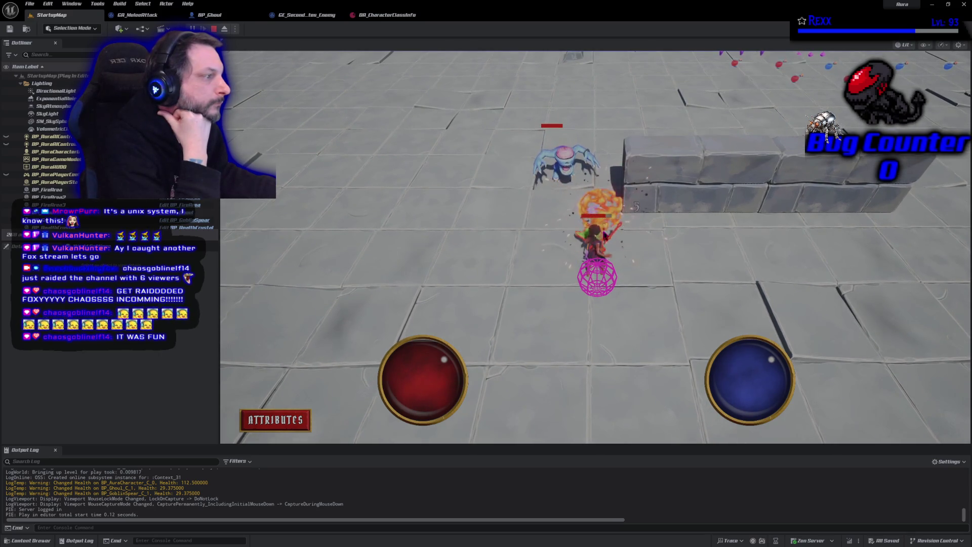
{"action": "key", "text": "Escape"}
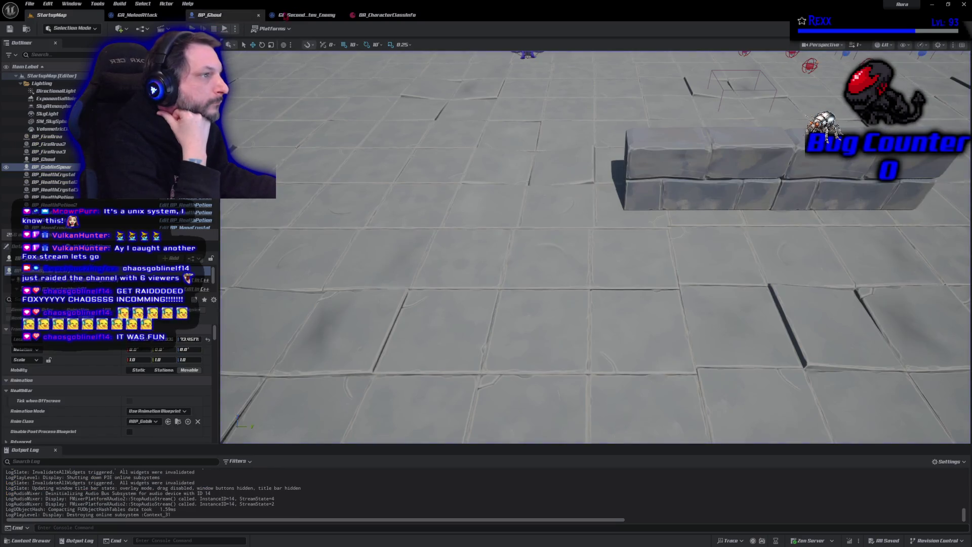
- Save the enemy attributes effect and playtest again, firing a bolt at the ghoul
{"action": "left_click", "coordinate": [287, 15]}
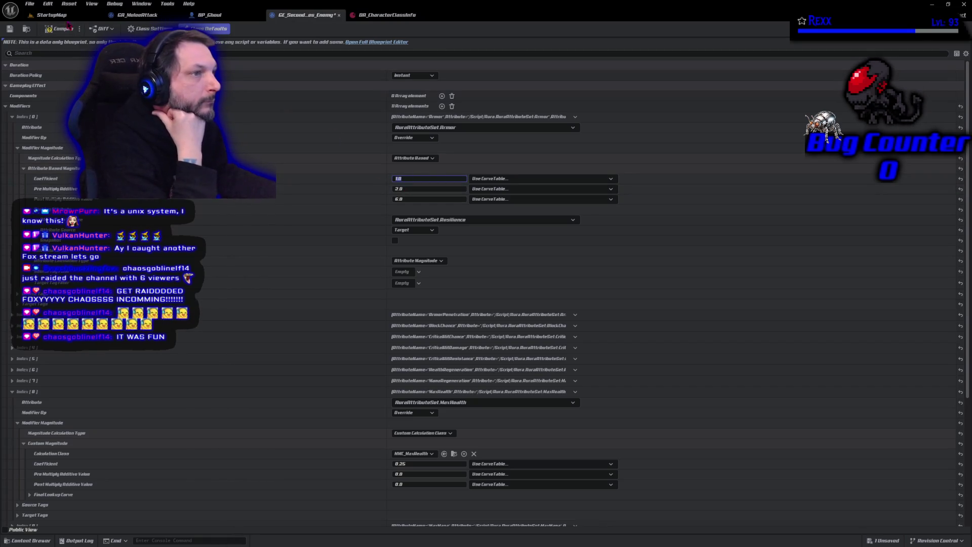
{"action": "left_click", "coordinate": [9, 28]}
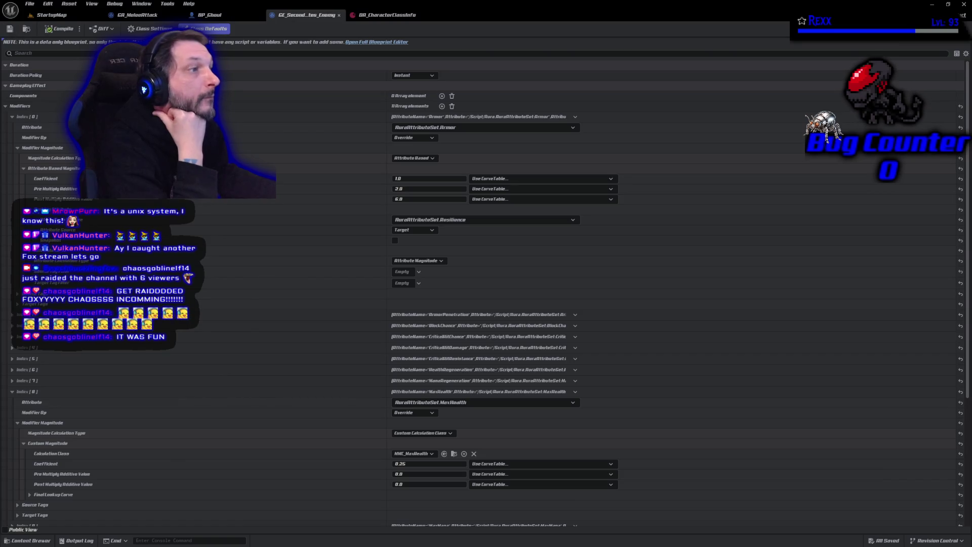
{"action": "left_click", "coordinate": [90, 18]}
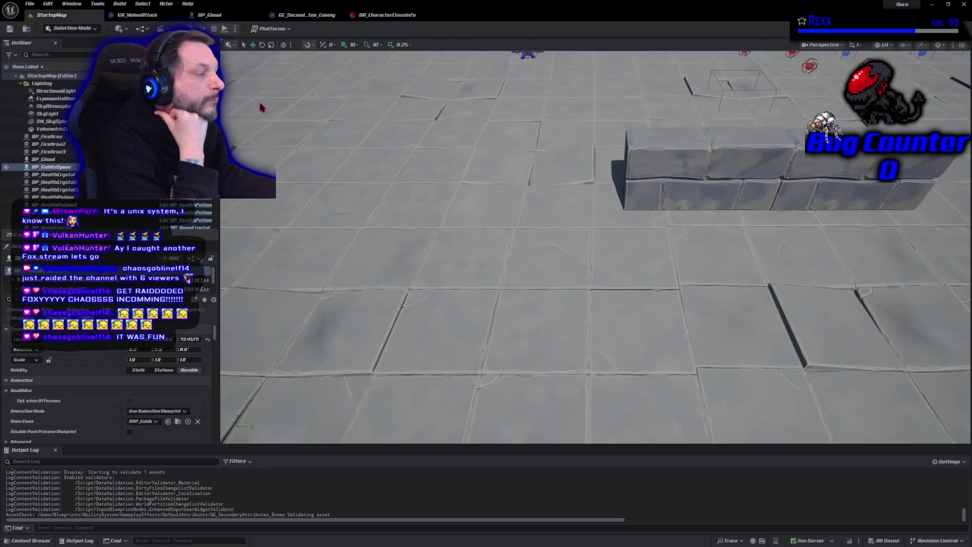
{"action": "key", "text": "alt+p"}
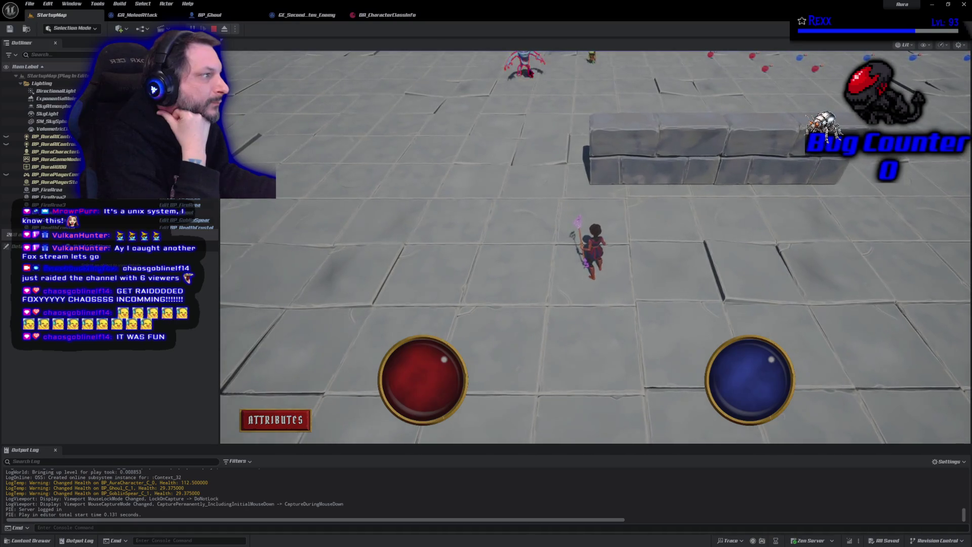
{"action": "left_click", "coordinate": [526, 69]}
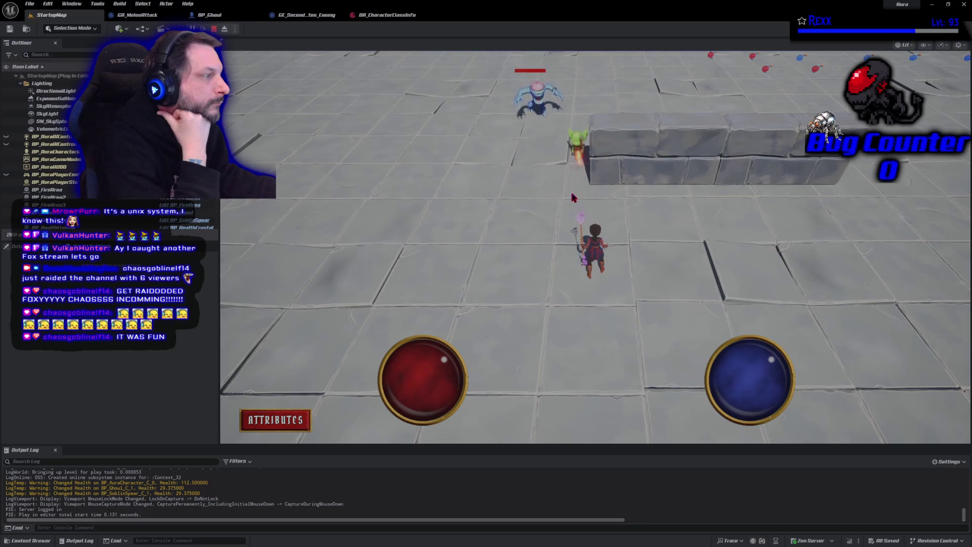
{"action": "left_click", "coordinate": [214, 28]}
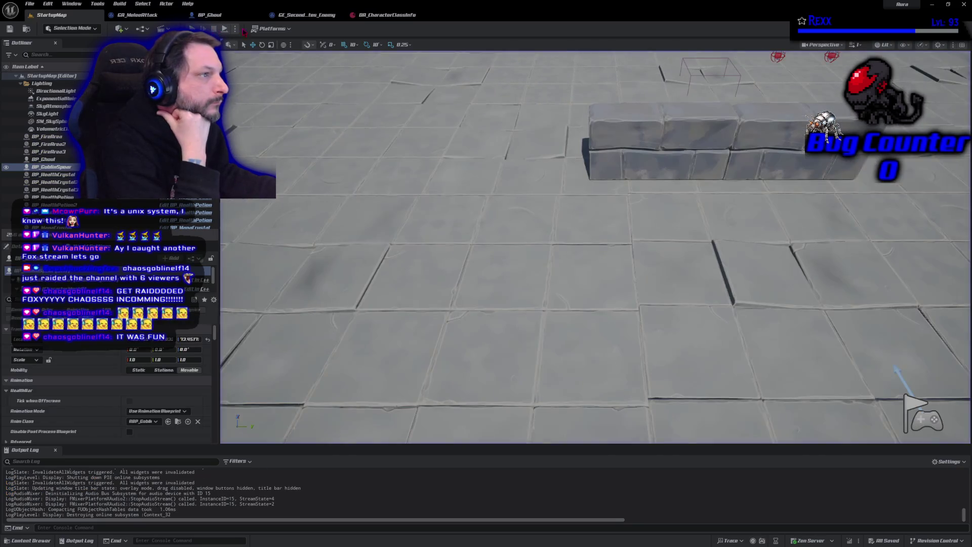
- Review the enemy effect, run another brief StartupMap playtest, and reopen the effect
{"action": "left_click", "coordinate": [306, 15]}
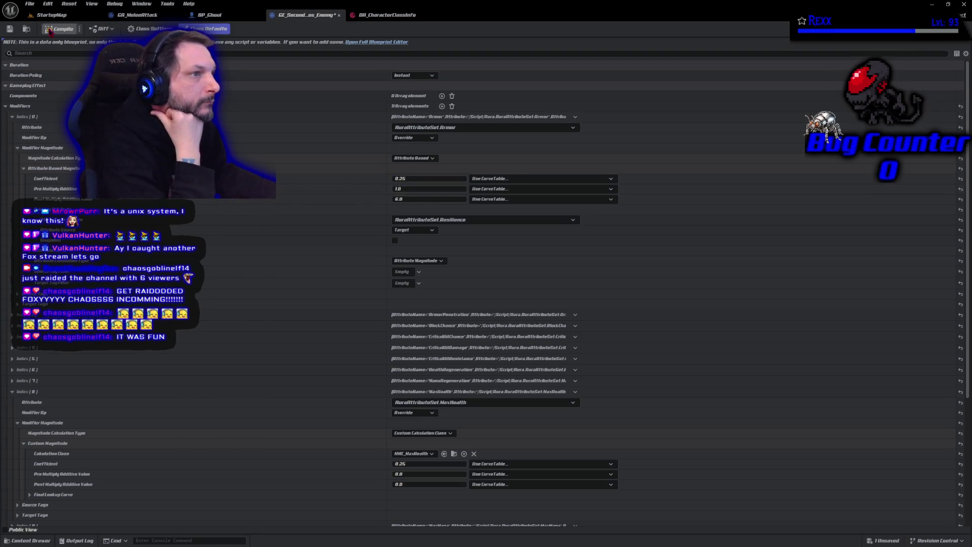
{"action": "left_click", "coordinate": [54, 17]}
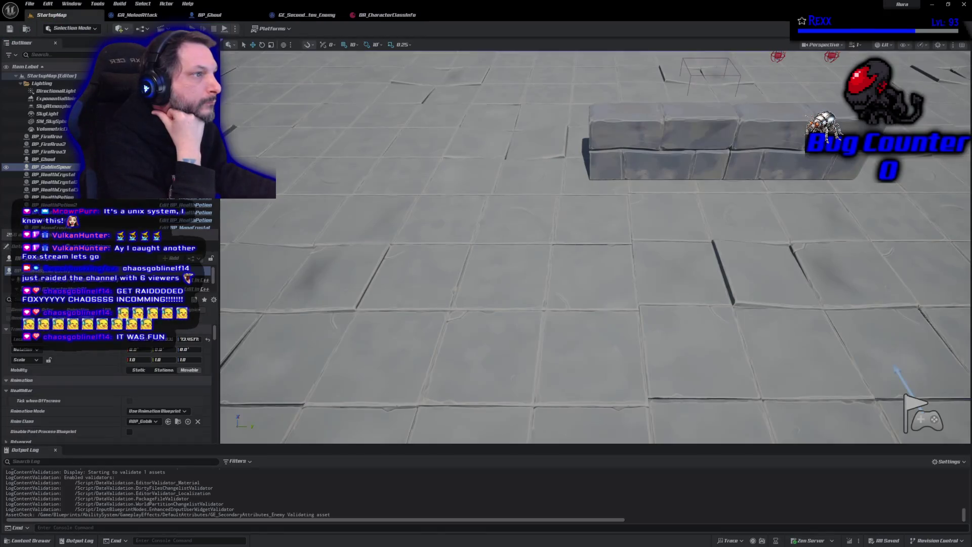
{"action": "key", "text": "alt+p"}
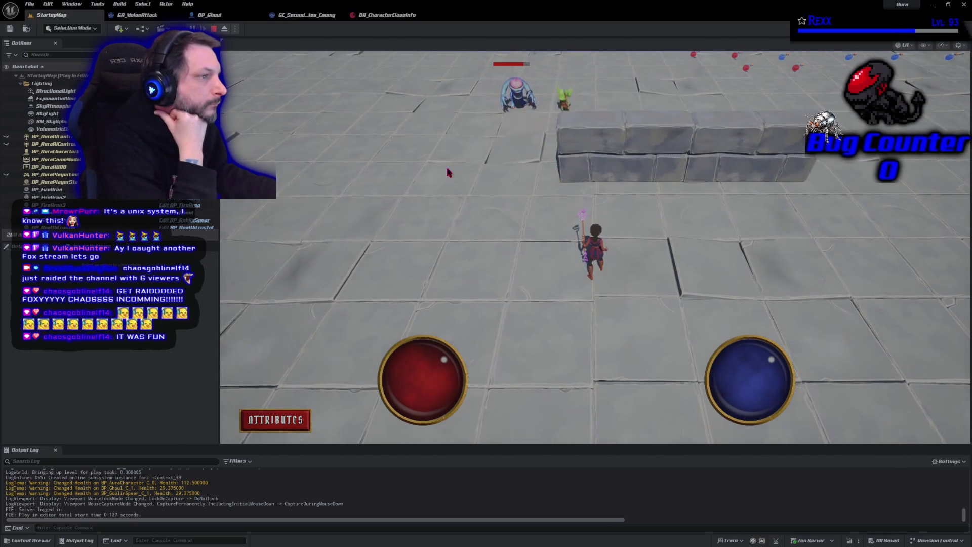
{"action": "left_click", "coordinate": [213, 29]}
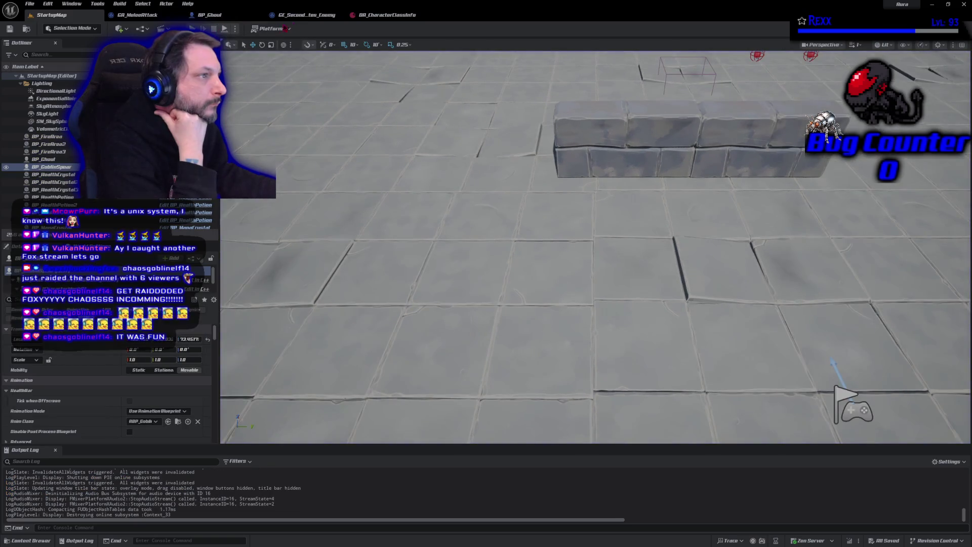
{"action": "left_click", "coordinate": [311, 16]}
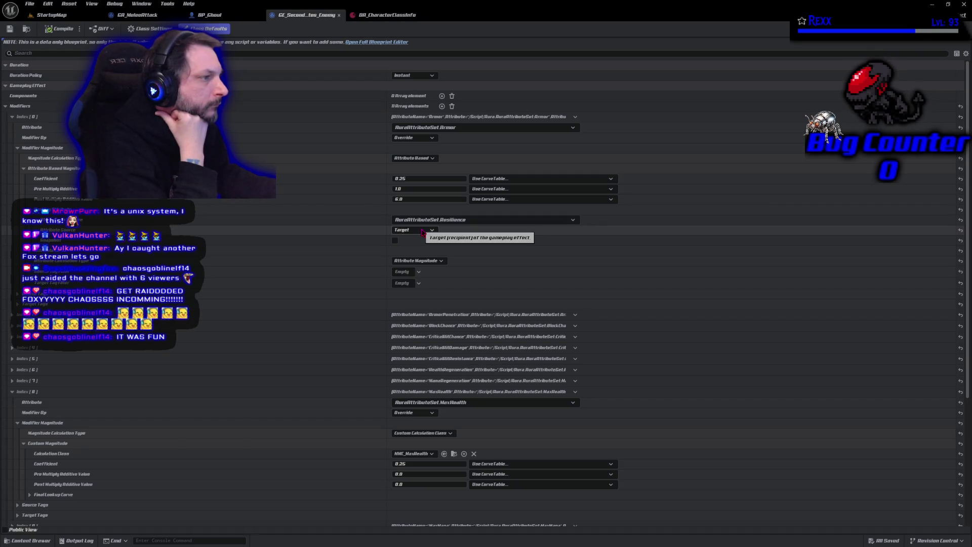
- Keep the Armor modifier on Override and expand ArmorPenetration's attribute-based magnitude to edit its post-multiply value
{"action": "left_click", "coordinate": [413, 138]}
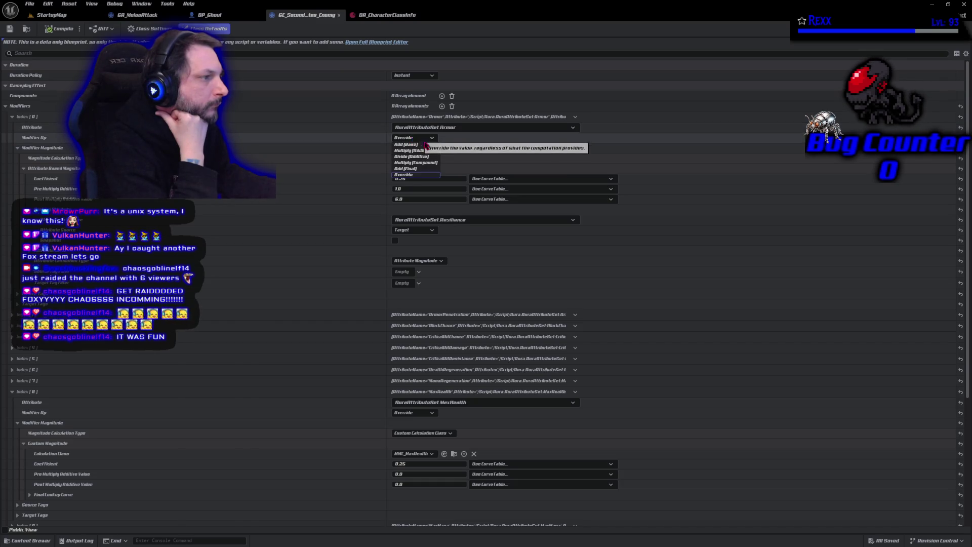
{"action": "left_click", "coordinate": [437, 140]}
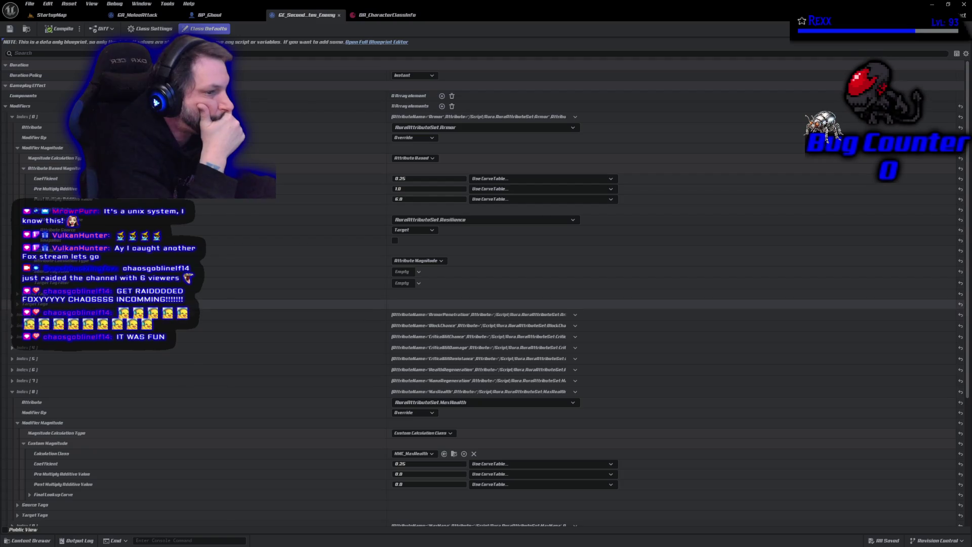
{"action": "left_click", "coordinate": [12, 315]}
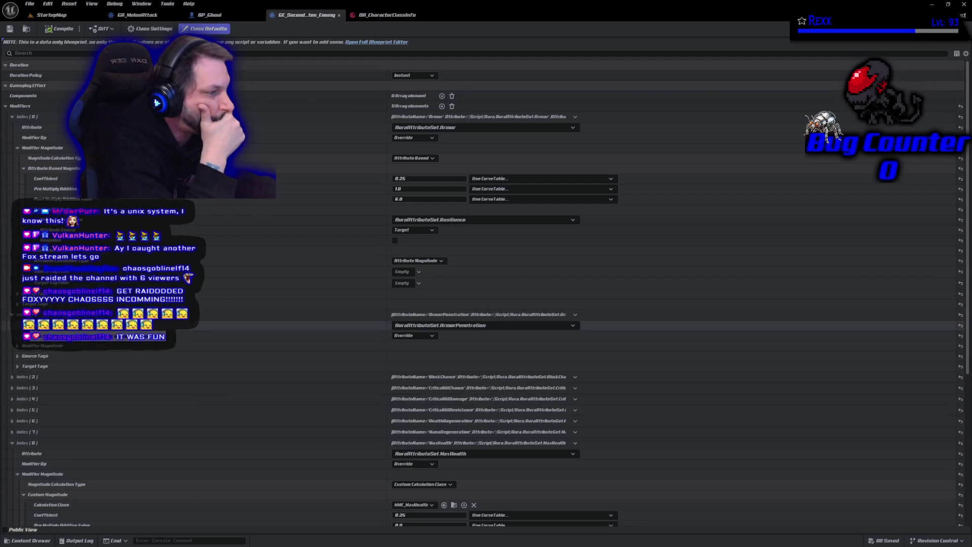
{"action": "left_click", "coordinate": [17, 346]}
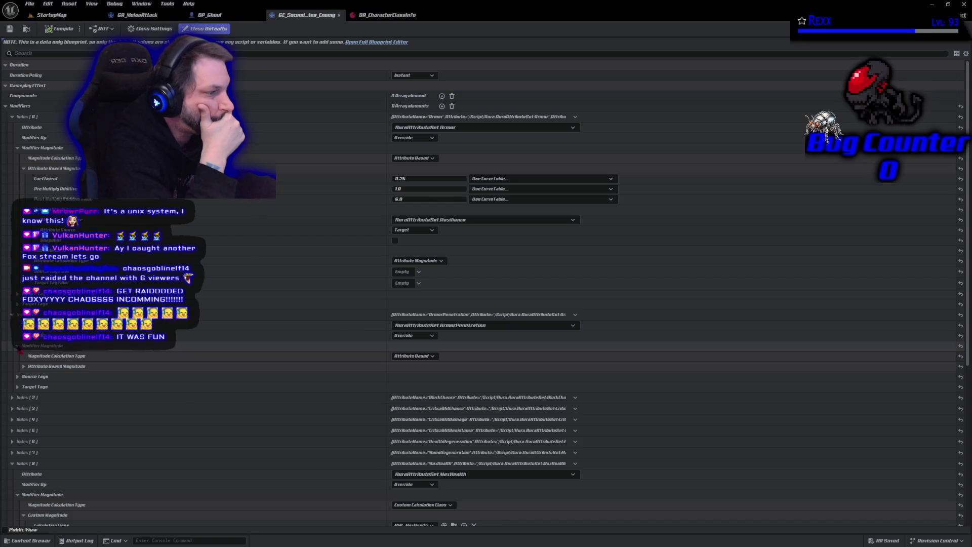
{"action": "left_click", "coordinate": [23, 366]}
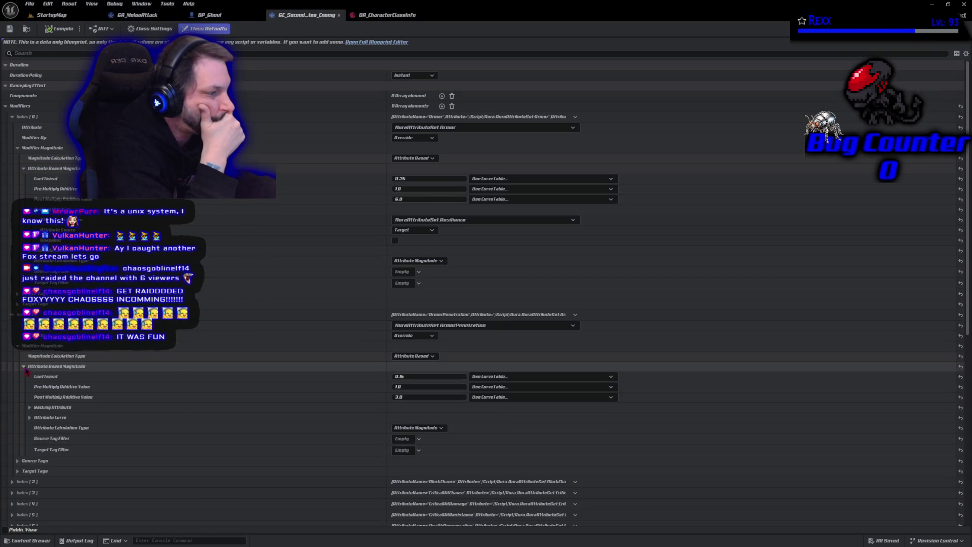
{"action": "left_click", "coordinate": [411, 199]}
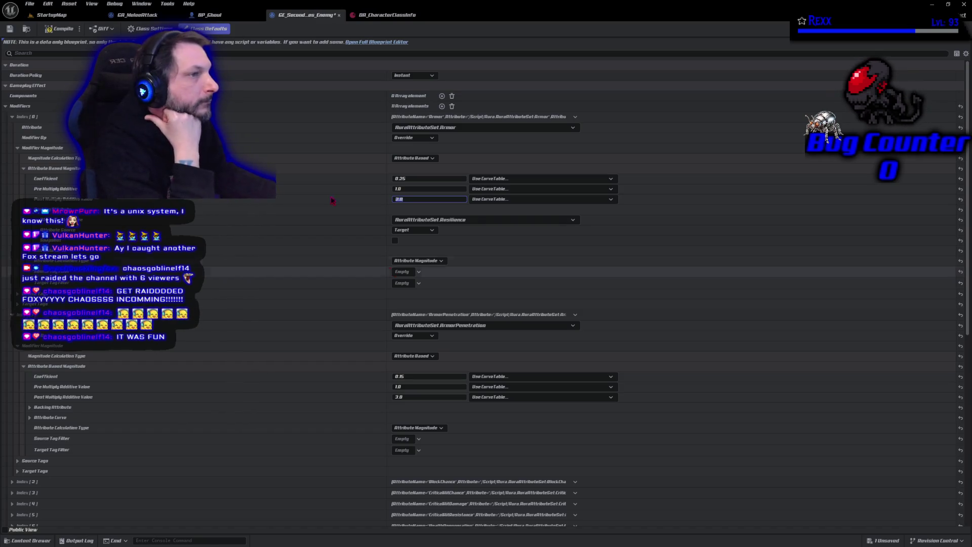
- Compile the enemy effect and start a play session in StartupMap
{"action": "left_click", "coordinate": [52, 30]}
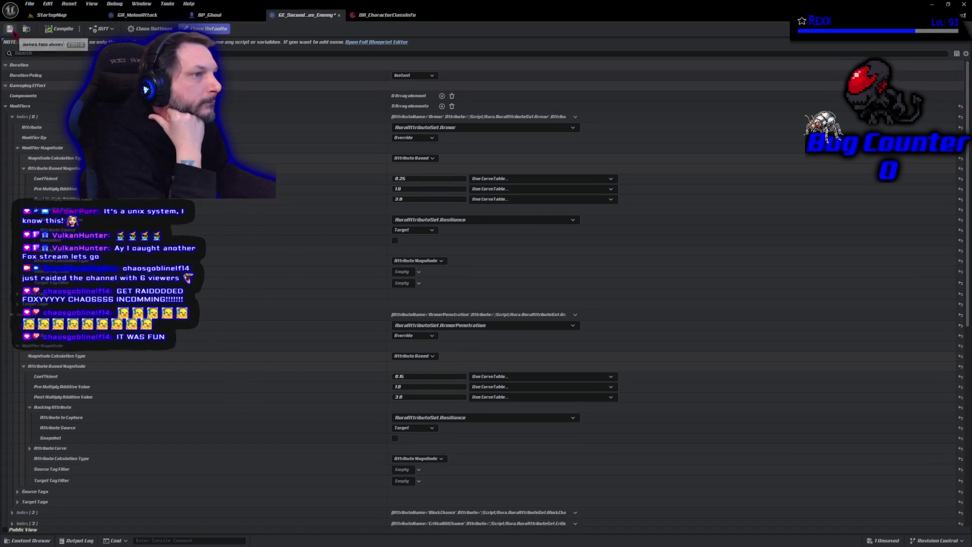
{"action": "left_click", "coordinate": [83, 15]}
{"action": "key", "text": "alt+p"}
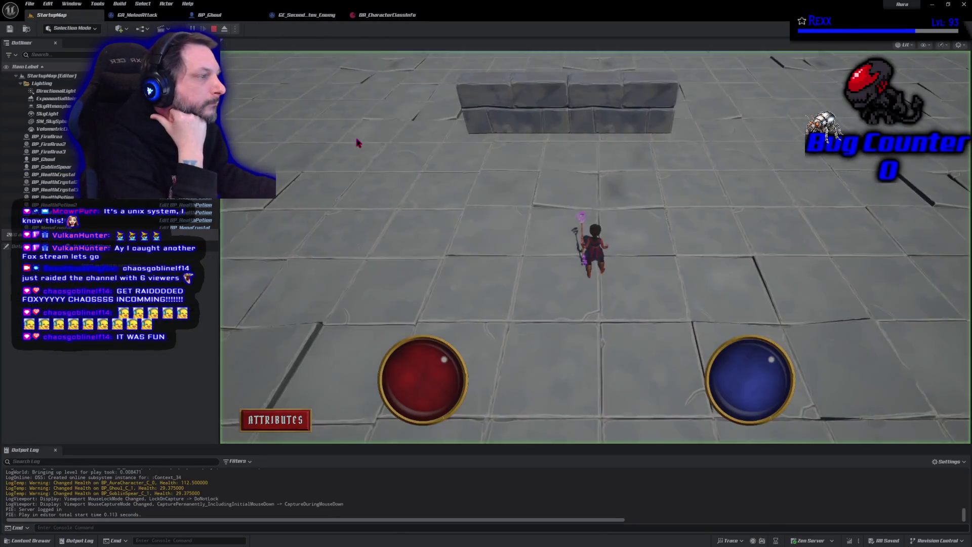
- Fight the ghoul with firebolts while moving toward the enemies, then stop the session
{"action": "left_click", "coordinate": [501, 68]}
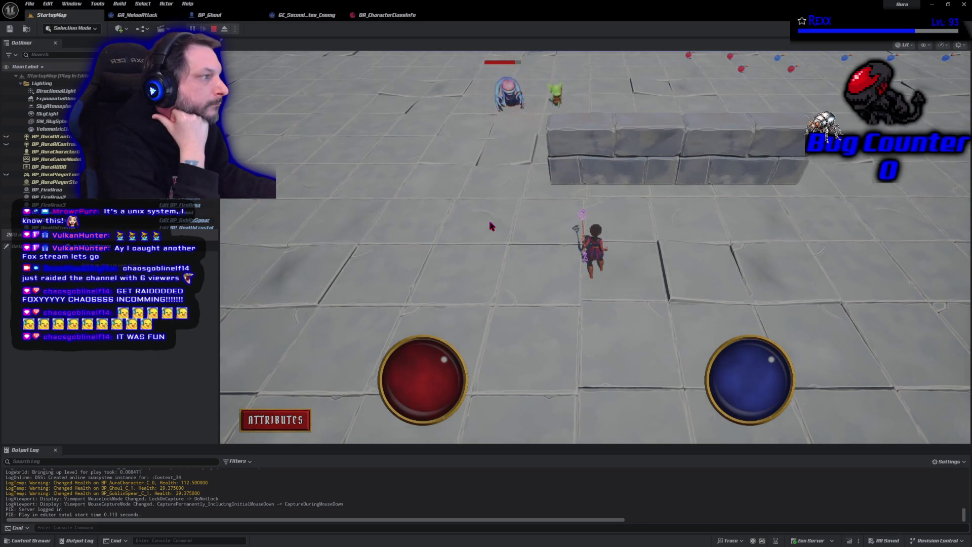
{"action": "left_click", "coordinate": [489, 185]}
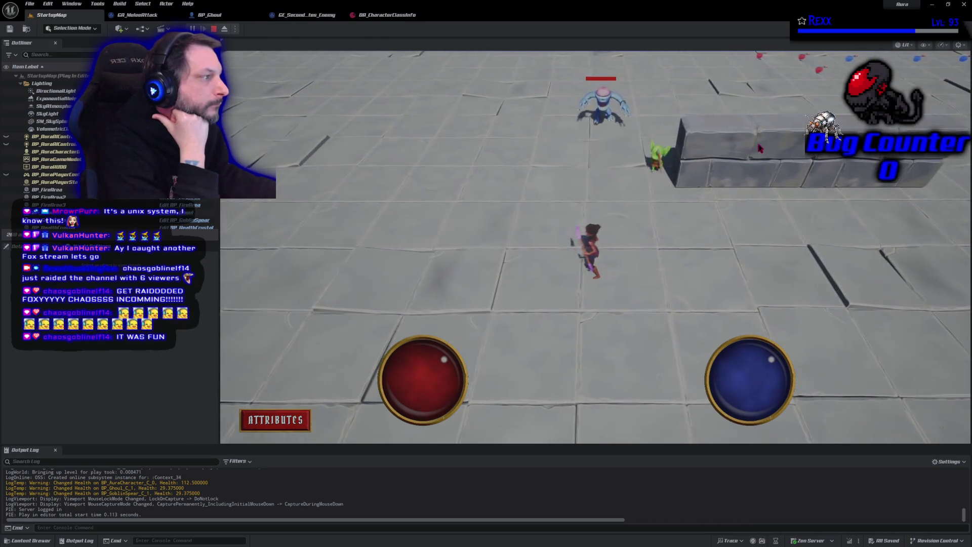
{"action": "left_click", "coordinate": [660, 177]}
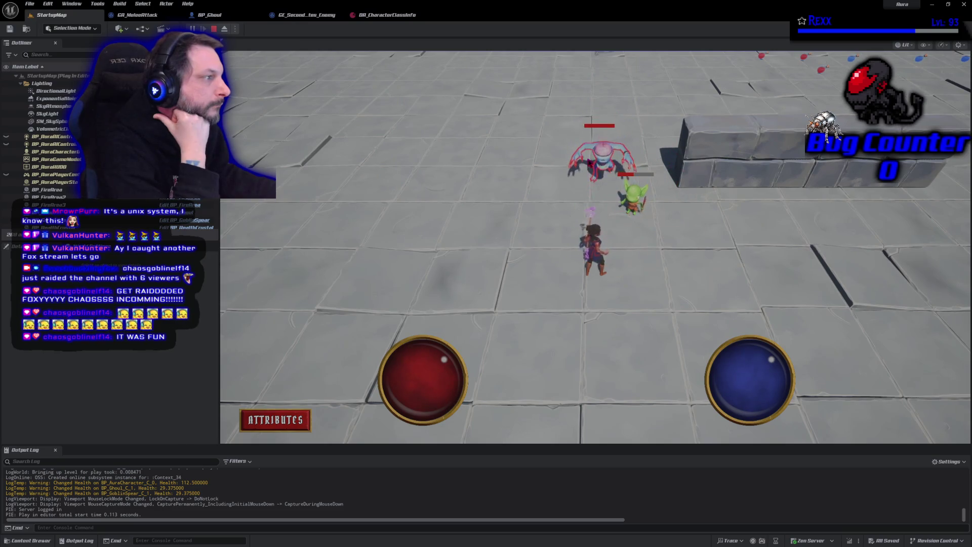
{"action": "left_click", "coordinate": [601, 215]}
{"action": "key", "text": "Escape"}
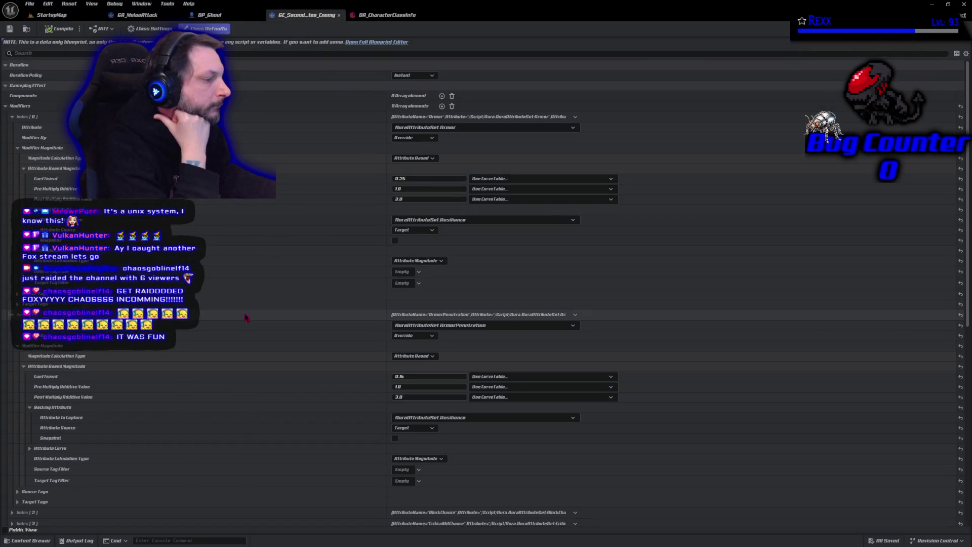
- Expand the ArmorPenetration Attribute Curve settings and open the Content Drawer
{"action": "scroll", "coordinate": [245, 317], "scroll_direction": "down", "scroll_amount": 6}
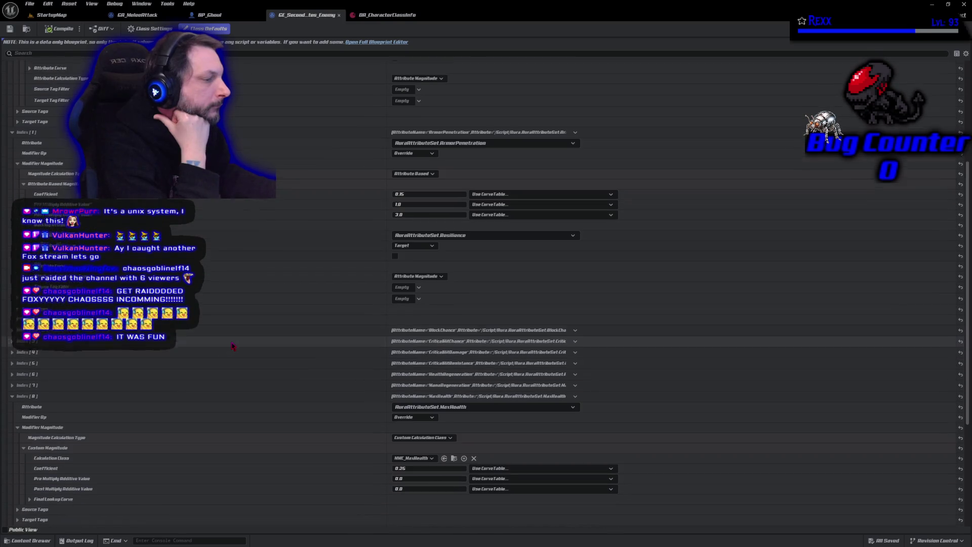
{"action": "left_click", "coordinate": [29, 254]}
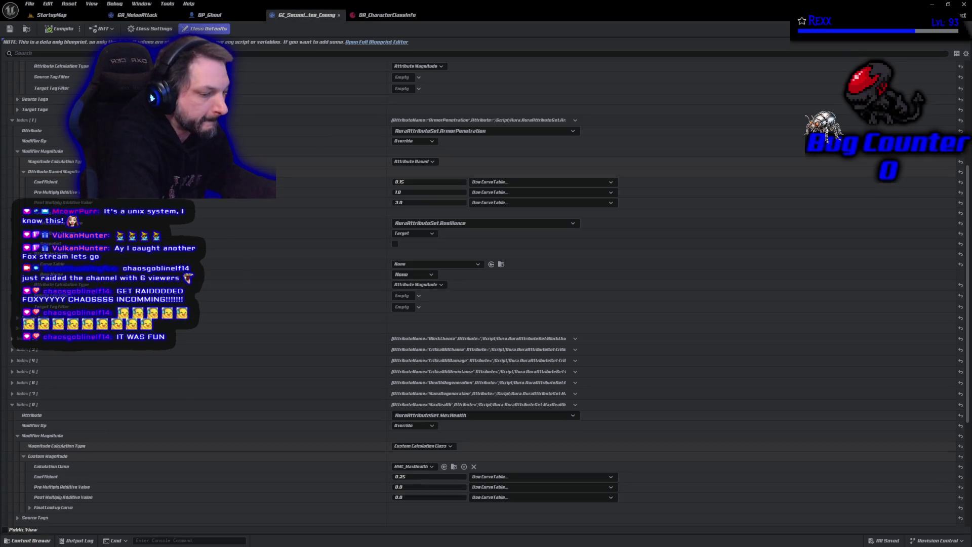
{"action": "left_click", "coordinate": [27, 540]}
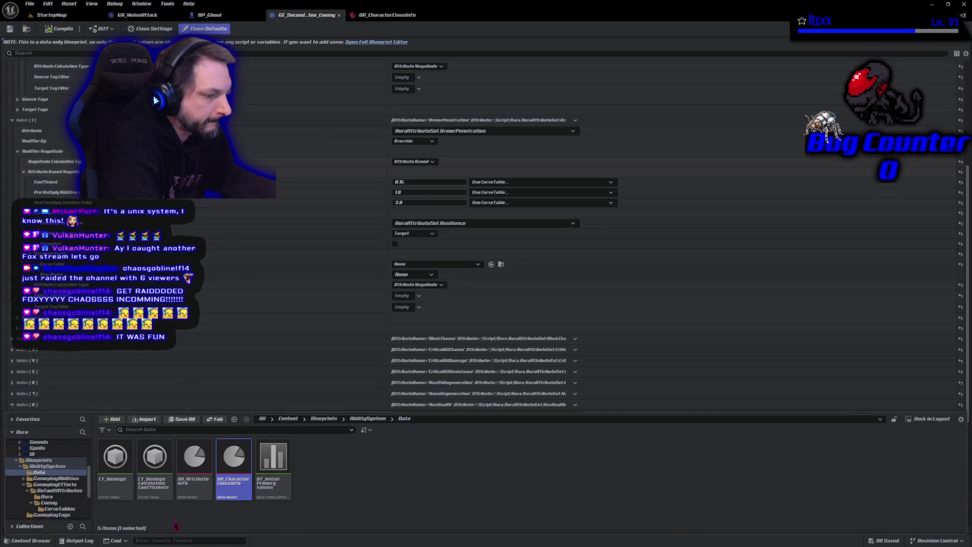
- Locate GE_VitalAttributes with Ctrl+B and open it to view its Health and Mana modifiers
{"action": "key", "text": "ctrl+b"}
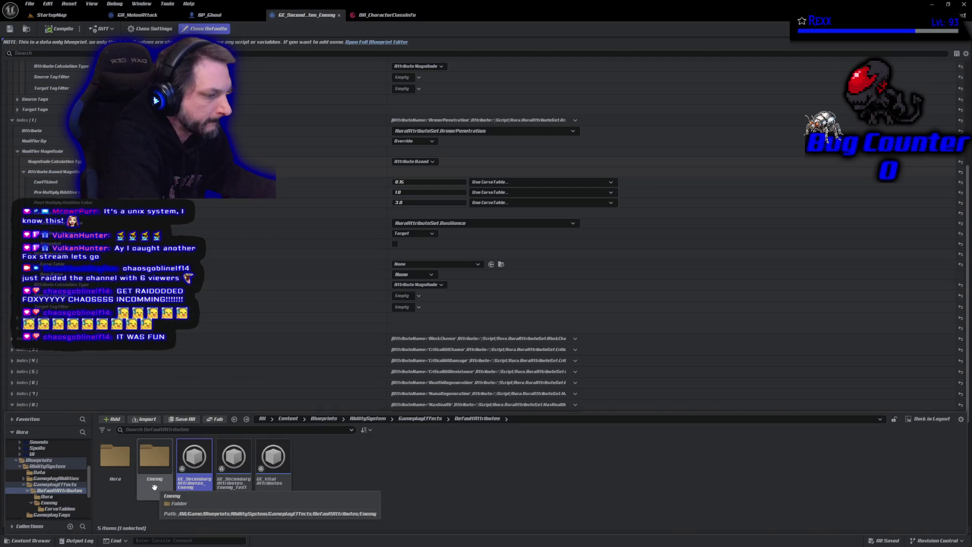
{"action": "double_click", "coordinate": [276, 484]}
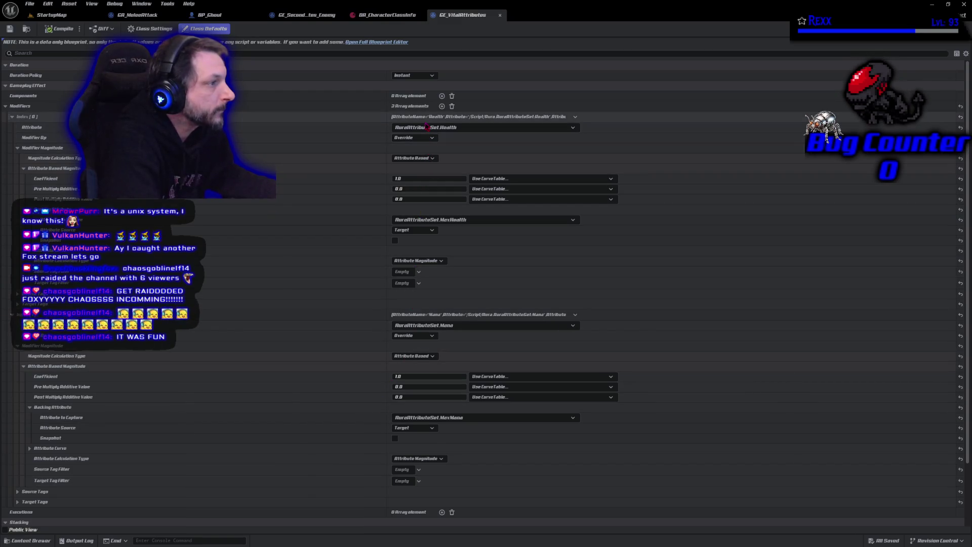
{"action": "scroll", "coordinate": [243, 267], "scroll_direction": "down", "scroll_amount": 3}
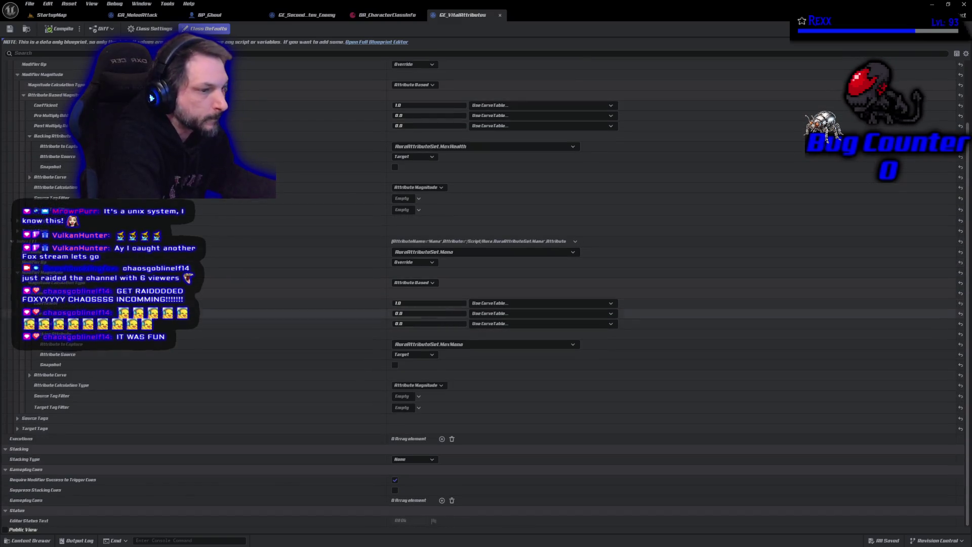
{"action": "scroll", "coordinate": [66, 440], "scroll_direction": "up", "scroll_amount": 3}
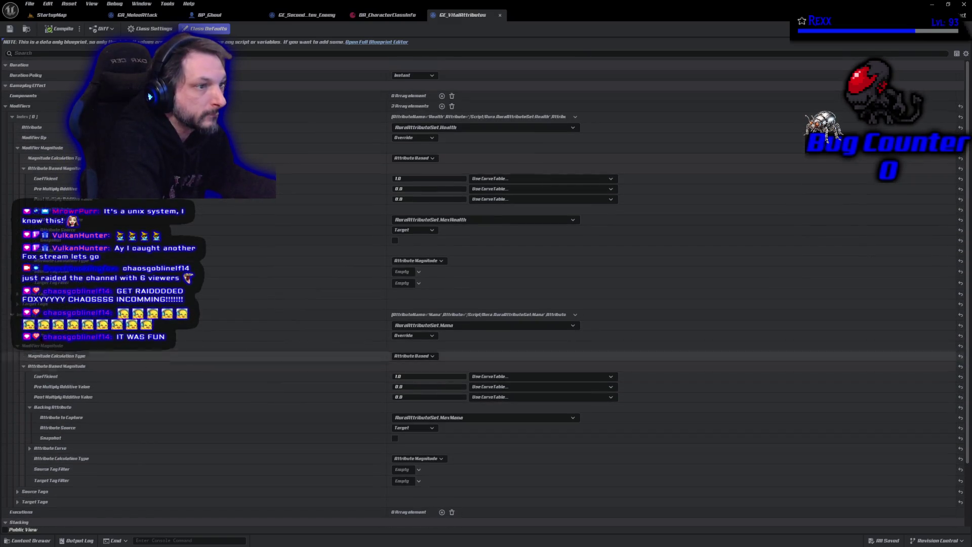
- Collapse the Health and Mana entries, then reopen GE_SecondaryAttributes_Enemy from the Content Drawer
{"action": "left_click", "coordinate": [12, 116]}
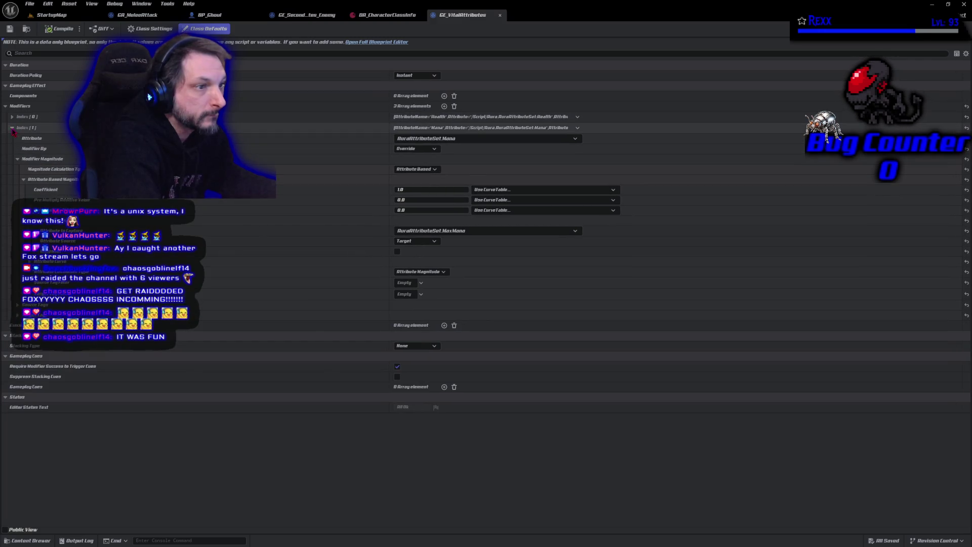
{"action": "left_click", "coordinate": [11, 128]}
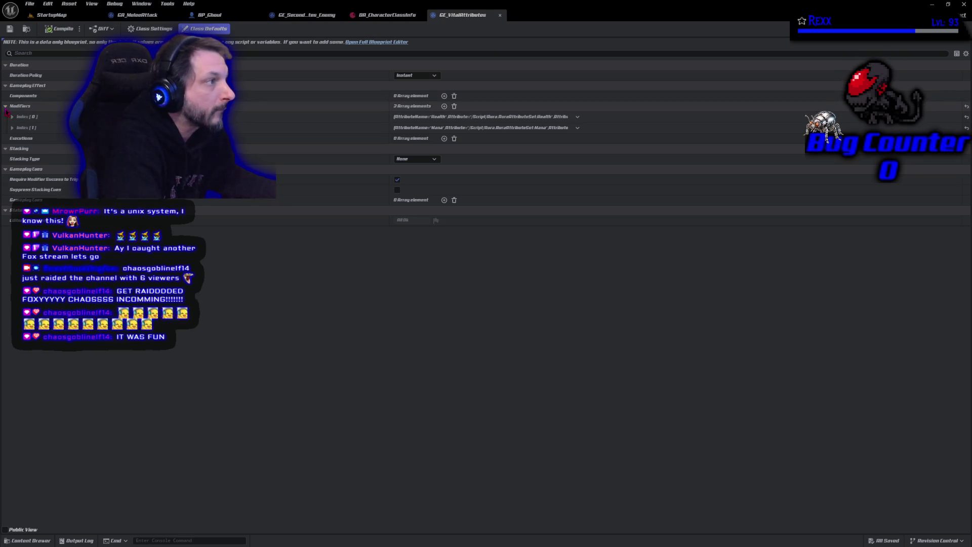
{"action": "left_click", "coordinate": [30, 540]}
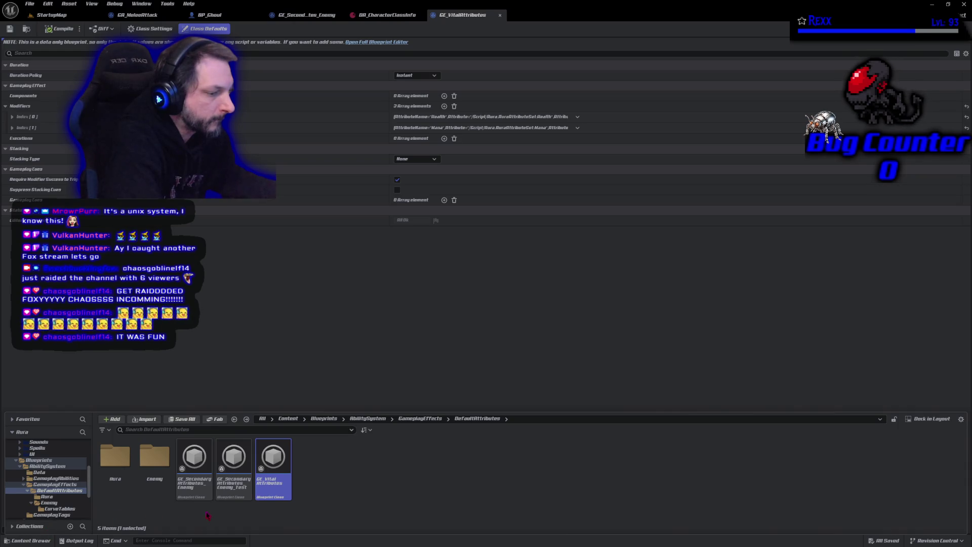
{"action": "double_click", "coordinate": [192, 493]}
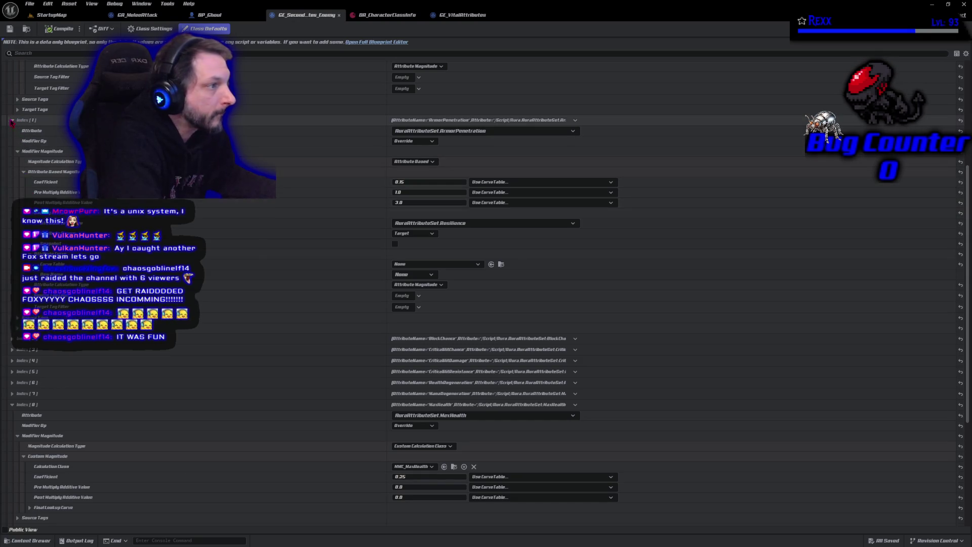
- Scroll the enemy effect's modifiers down to FireResistance and back, then show the DefaultAttributes assets
{"action": "scroll", "coordinate": [12, 122], "scroll_direction": "down", "scroll_amount": 8}
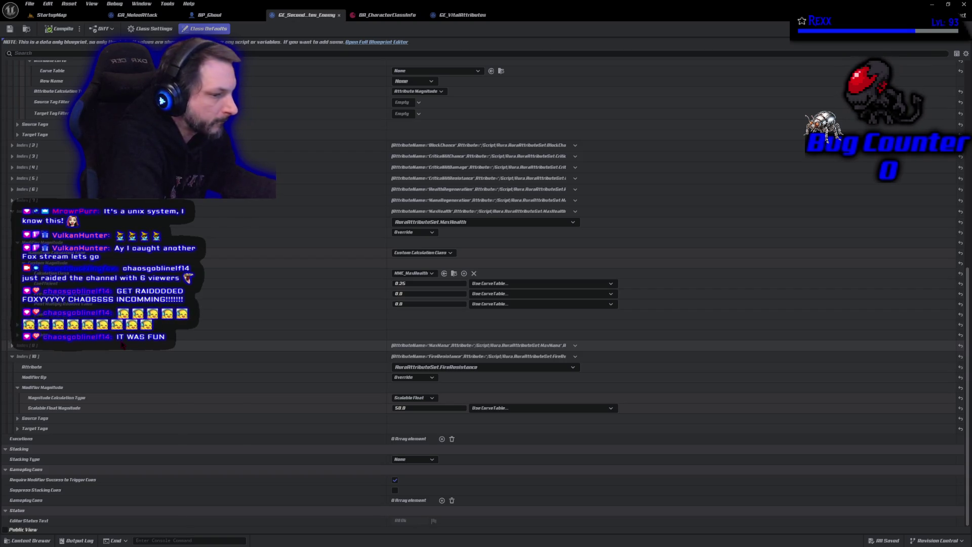
{"action": "scroll", "coordinate": [485, 293], "scroll_direction": "up", "scroll_amount": 4}
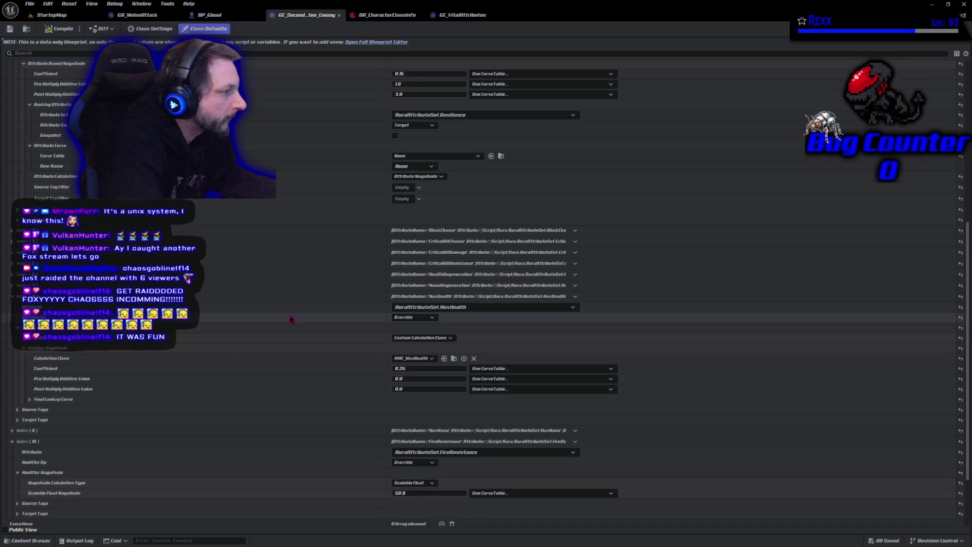
{"action": "scroll", "coordinate": [291, 319], "scroll_direction": "up", "scroll_amount": 10}
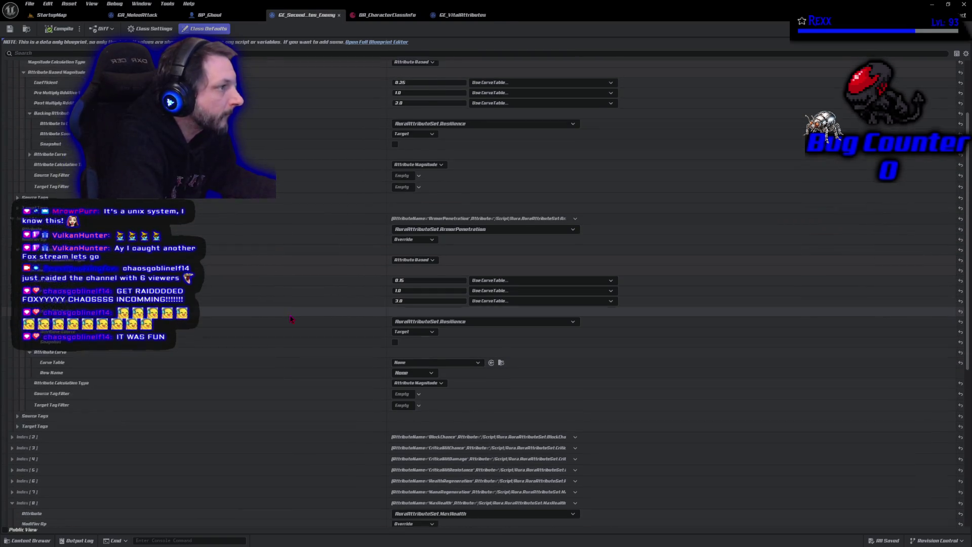
{"action": "scroll", "coordinate": [291, 318], "scroll_direction": "up", "scroll_amount": 5}
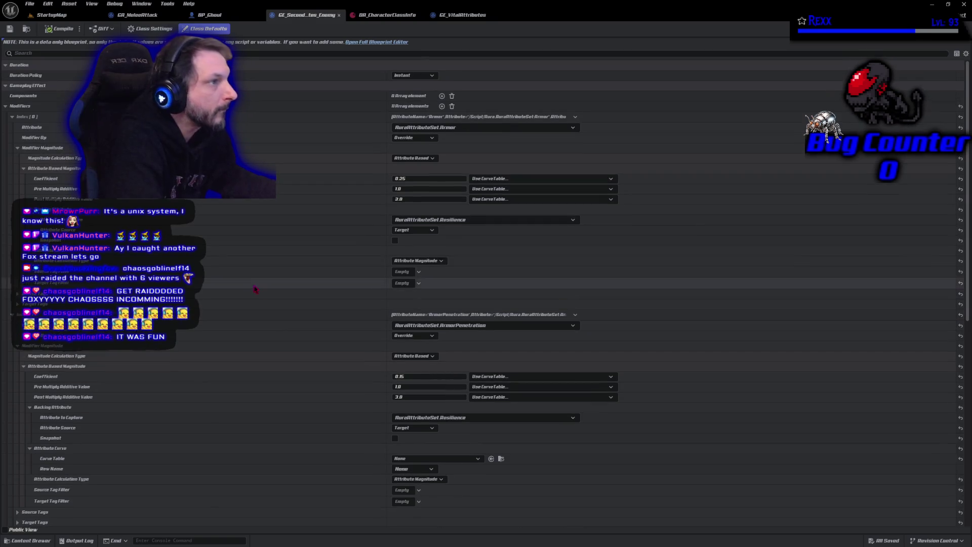
{"action": "left_click", "coordinate": [30, 540]}
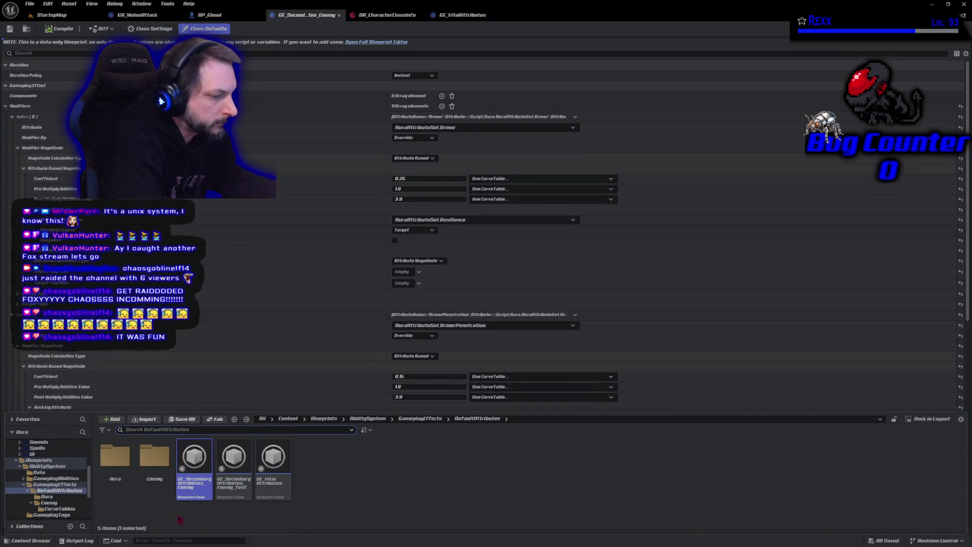
- Open GE_AuraPrimaryAttributes from the Aura folder to see Strength 10, Intelligence 17, Resilience 12, Vigor 9
{"action": "double_click", "coordinate": [126, 485]}
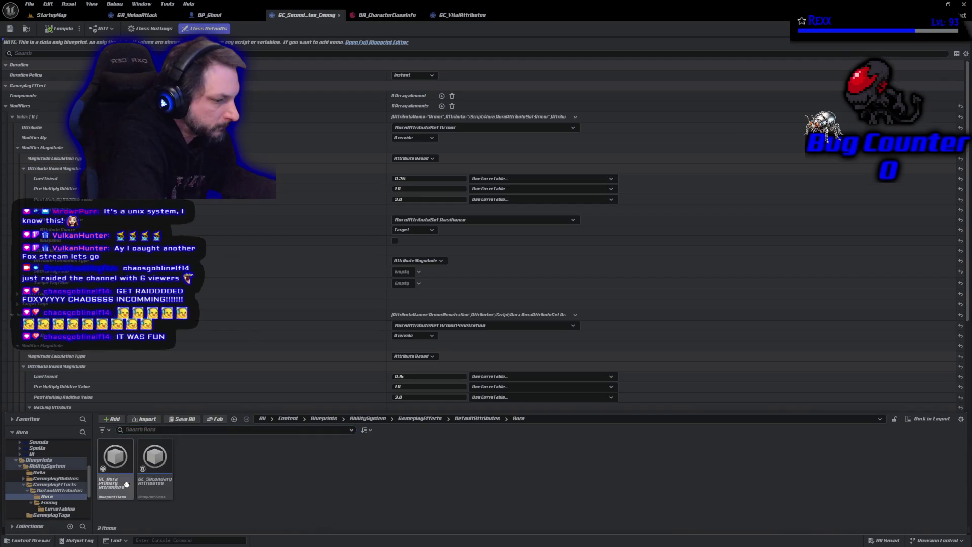
{"action": "double_click", "coordinate": [120, 490]}
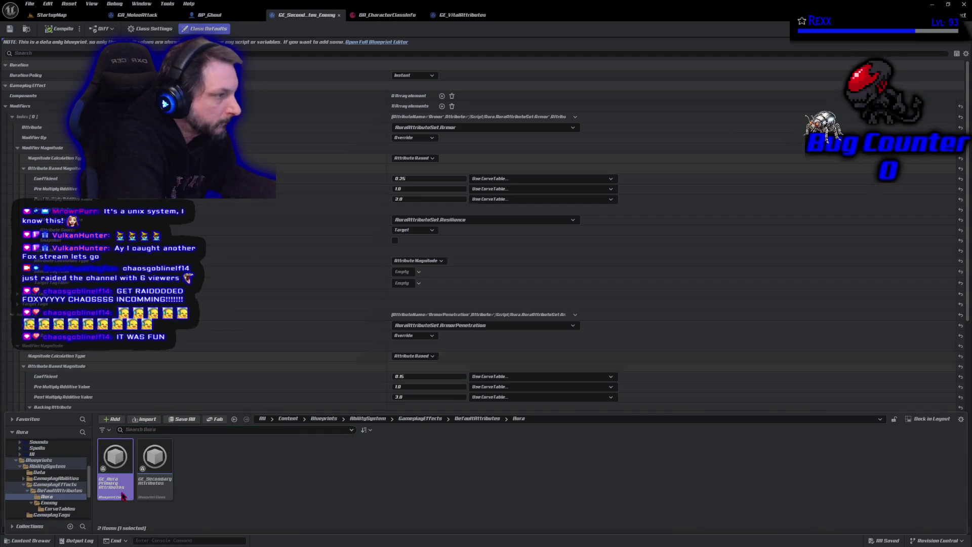
{"action": "scroll", "coordinate": [339, 308], "scroll_direction": "down", "scroll_amount": 1}
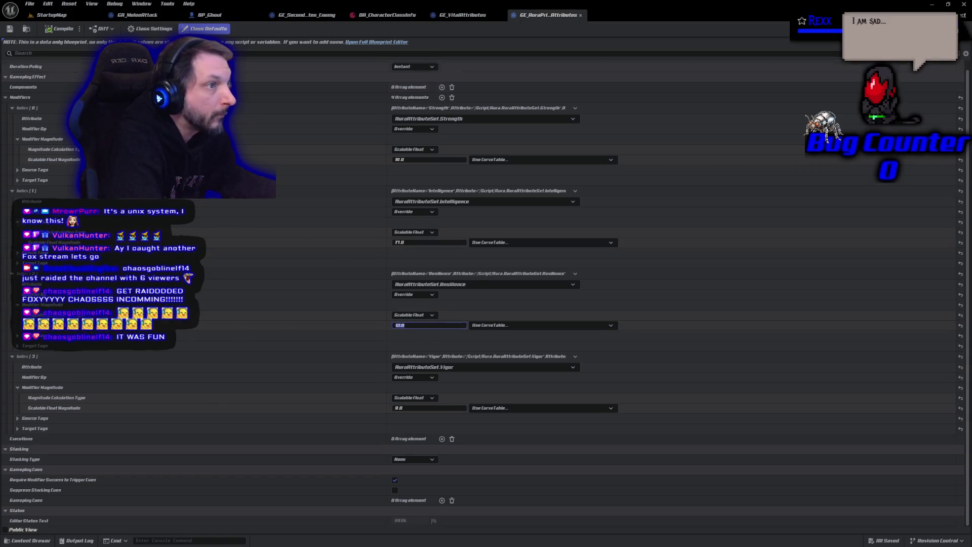
- Start a StartupMap playtest and check the in-game Attributes menu before closing it
{"action": "left_click", "coordinate": [55, 17]}
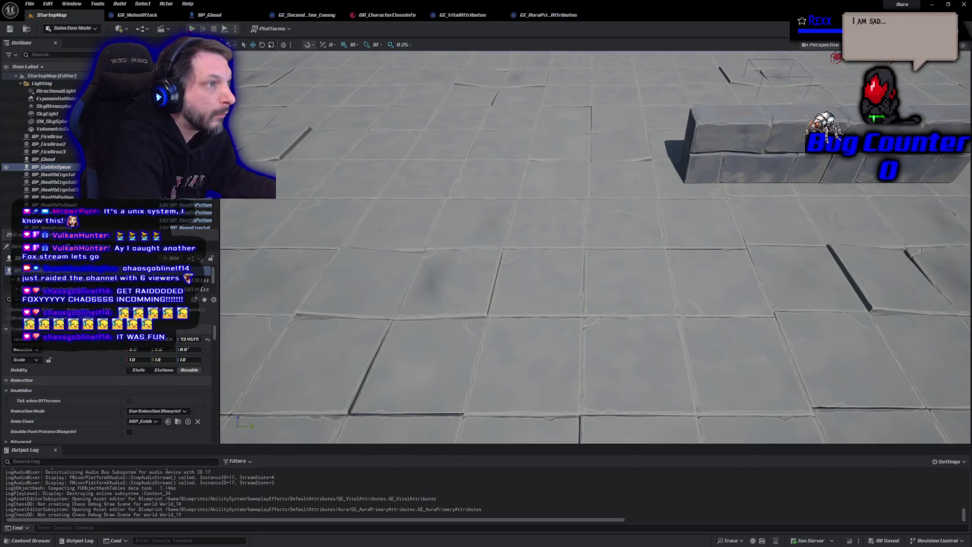
{"action": "key", "text": "alt+p"}
{"action": "left_click", "coordinate": [276, 419]}
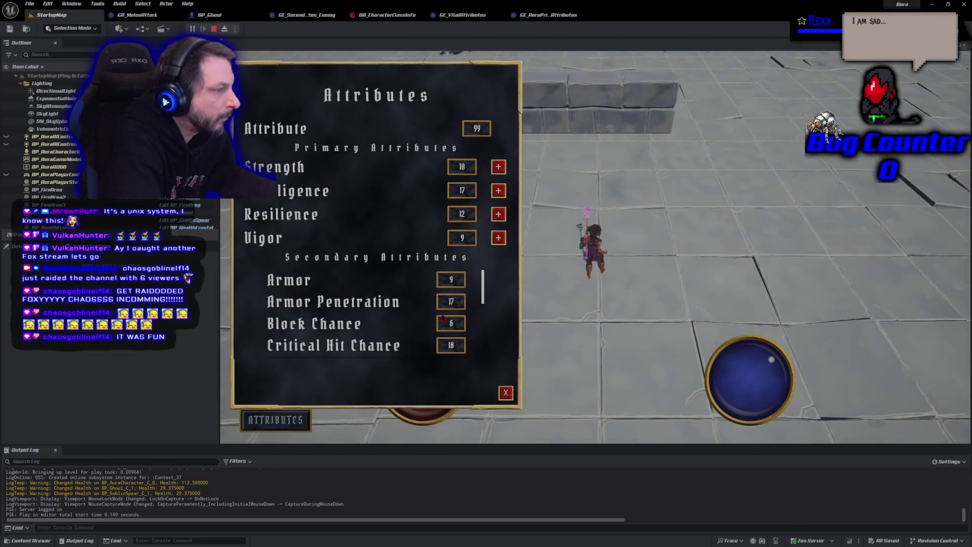
{"action": "scroll", "coordinate": [442, 317], "scroll_direction": "down", "scroll_amount": 3}
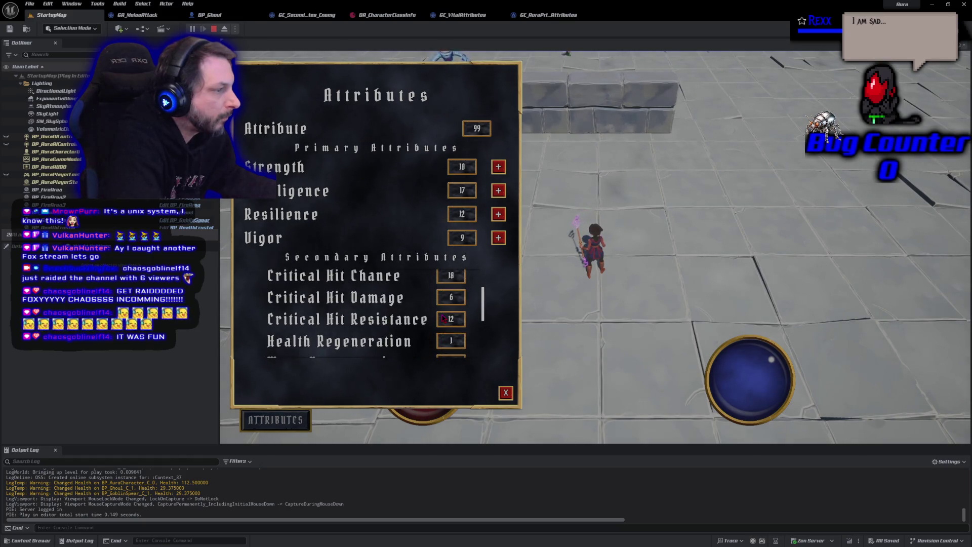
{"action": "scroll", "coordinate": [414, 342], "scroll_direction": "down", "scroll_amount": 5}
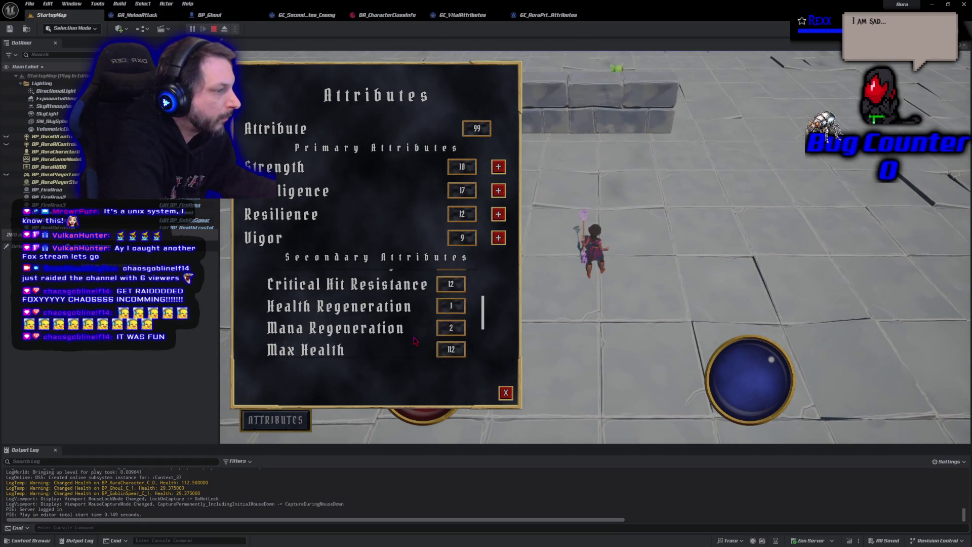
{"action": "scroll", "coordinate": [414, 342], "scroll_direction": "down", "scroll_amount": 2}
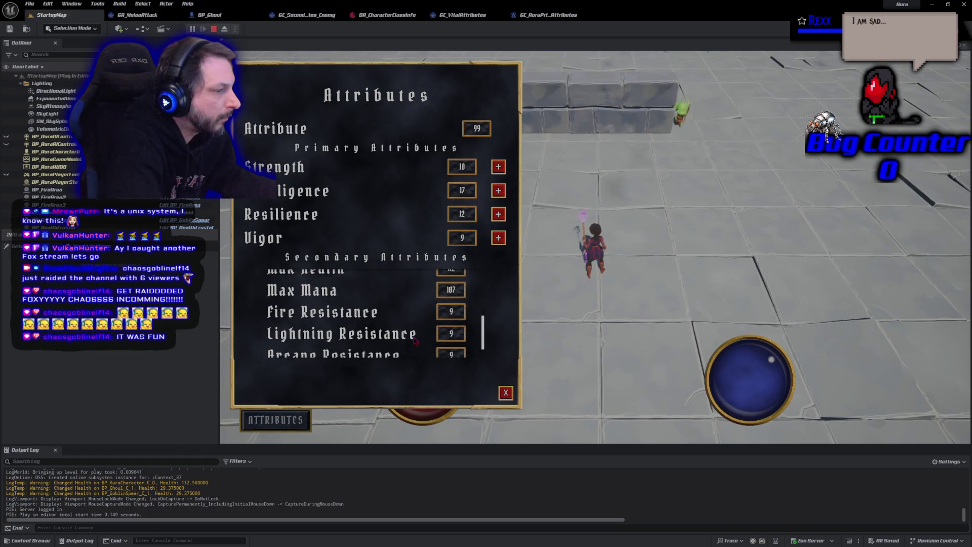
{"action": "left_click", "coordinate": [506, 393]}
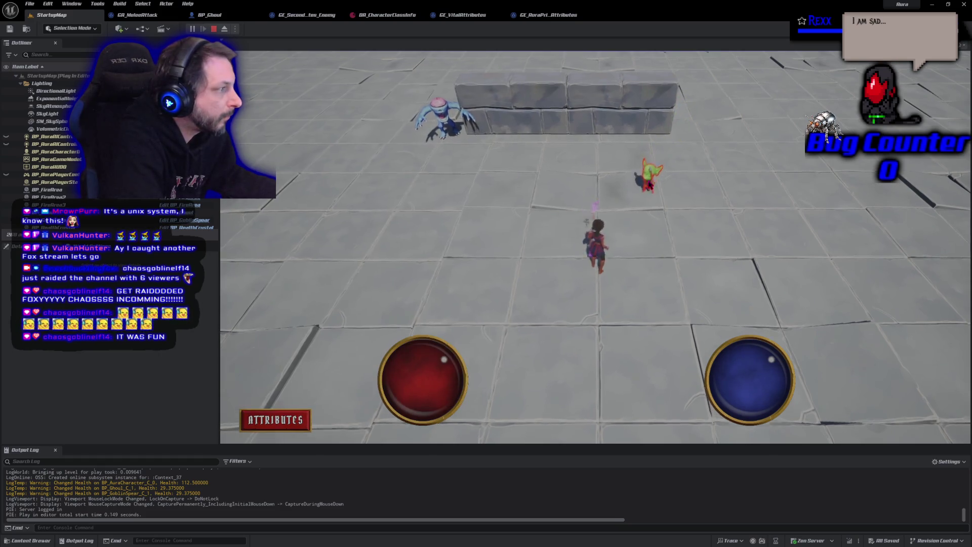
- Hit the ghoul with fire bolts while repositioning, then end the session
{"action": "left_click", "coordinate": [413, 147]}
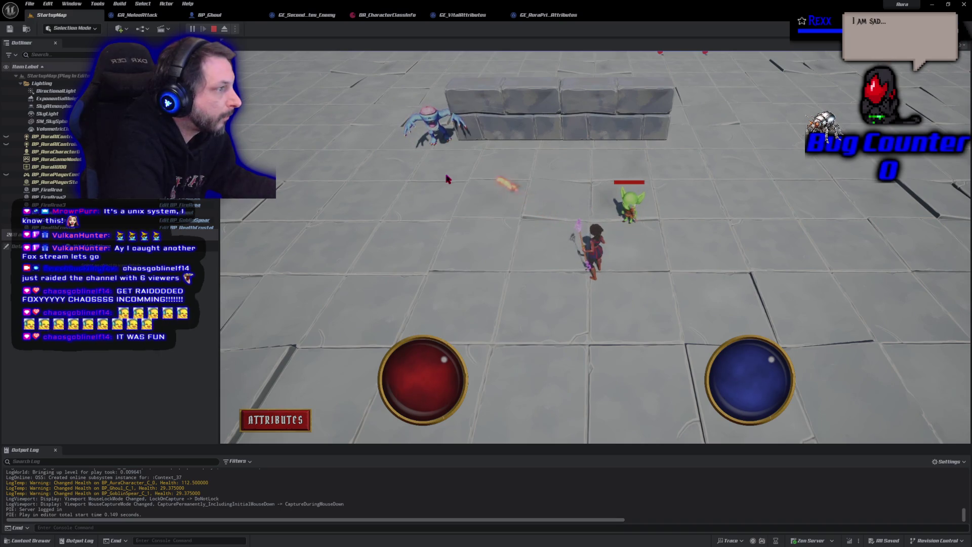
{"action": "left_click", "coordinate": [415, 198]}
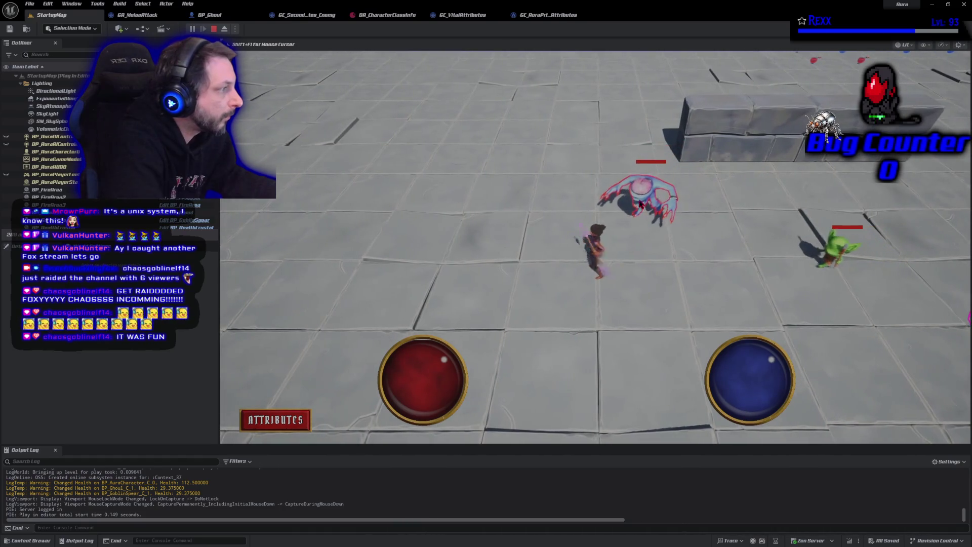
{"action": "left_click", "coordinate": [638, 200]}
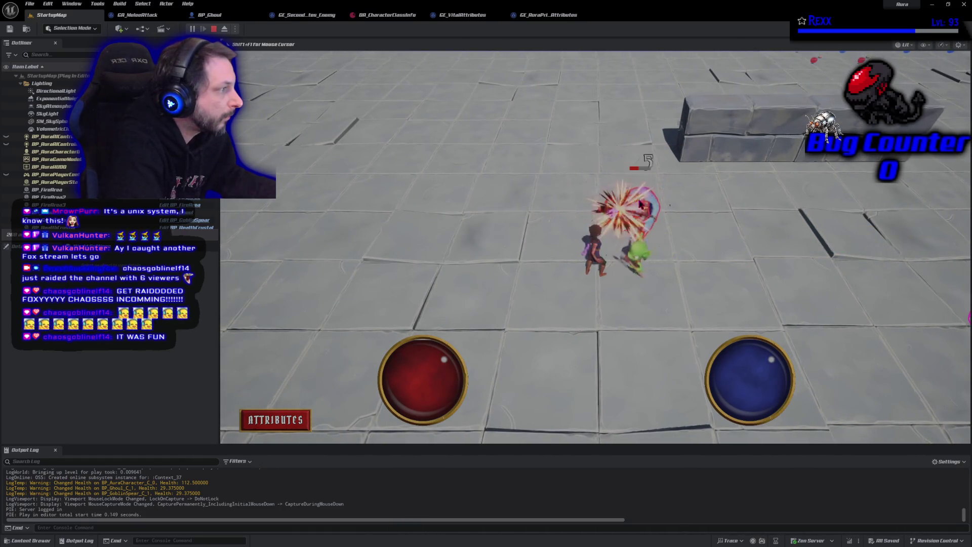
{"action": "key", "text": "Escape"}
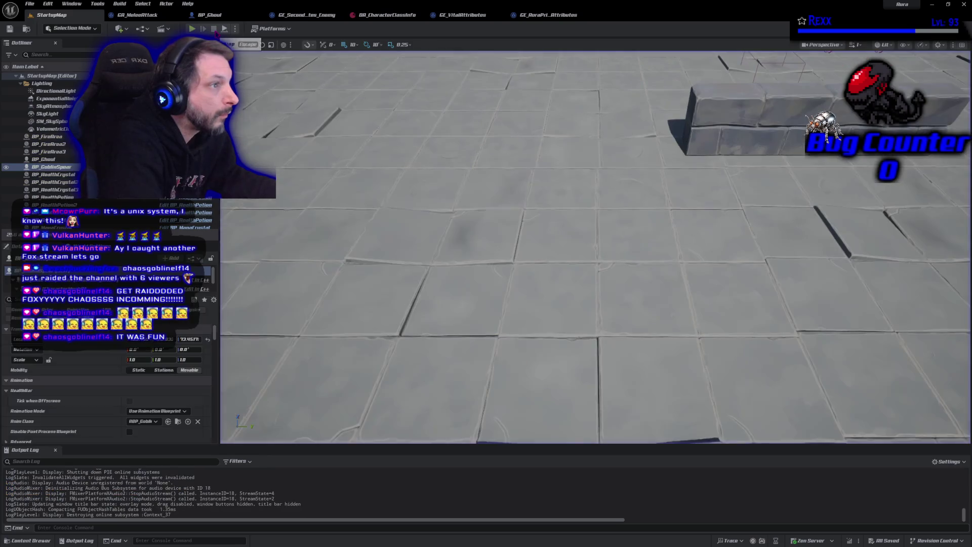
- Cycle through the GA_MeleeAttack and BP_Ghoul tabs to the GE_SecondaryAttributes_Enemy Class Defaults
{"action": "left_click", "coordinate": [138, 15]}
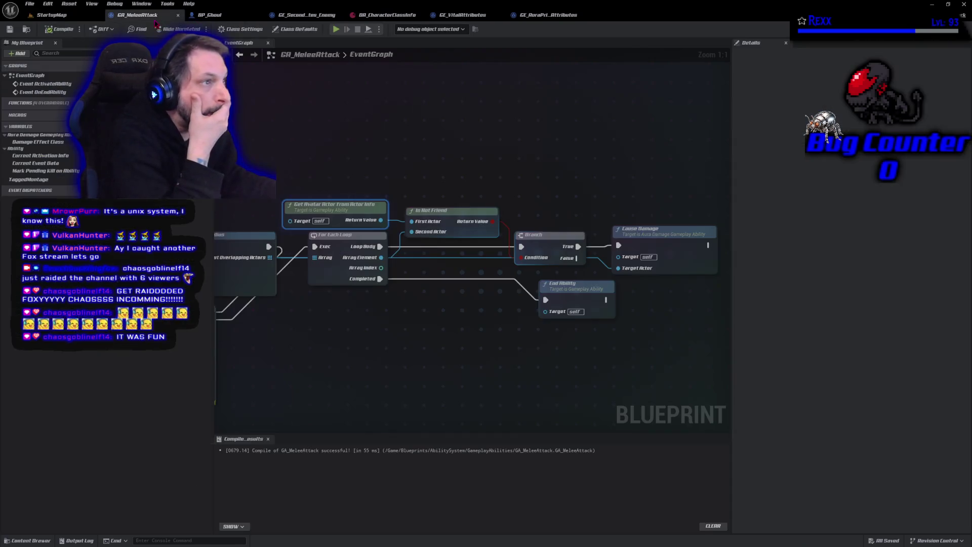
{"action": "left_click", "coordinate": [227, 15]}
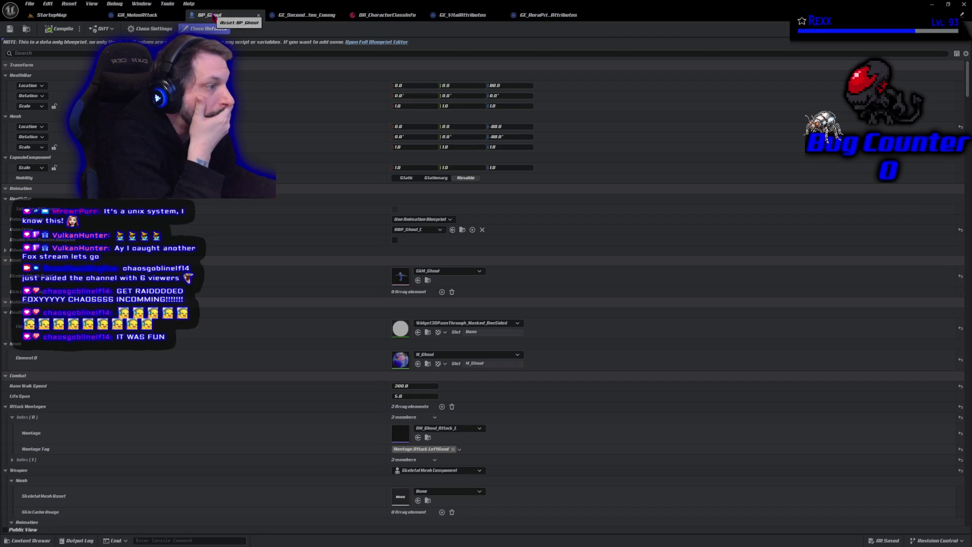
{"action": "left_click", "coordinate": [301, 17]}
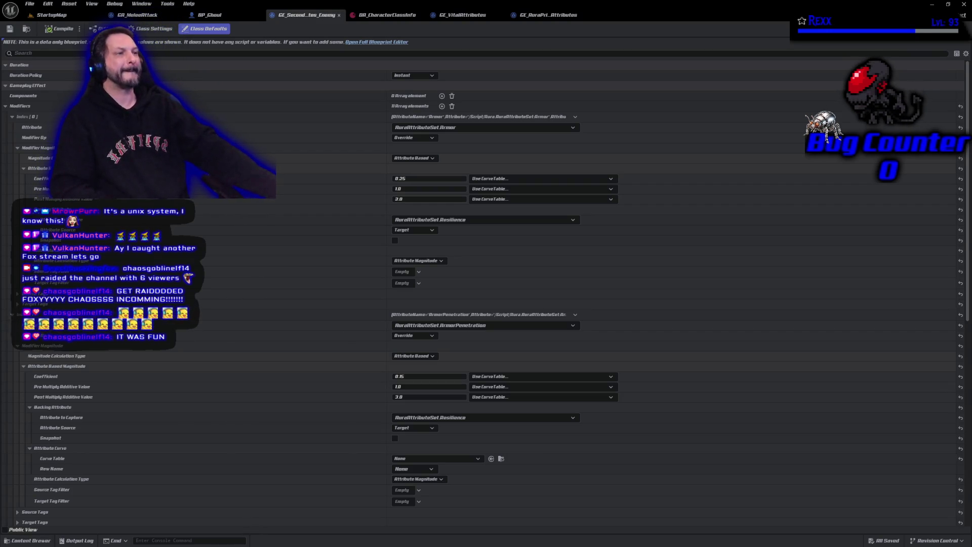
- Set the Armor Post Multiply Additive value to 1.0, then save and compile the effect
{"action": "left_click", "coordinate": [408, 198]}
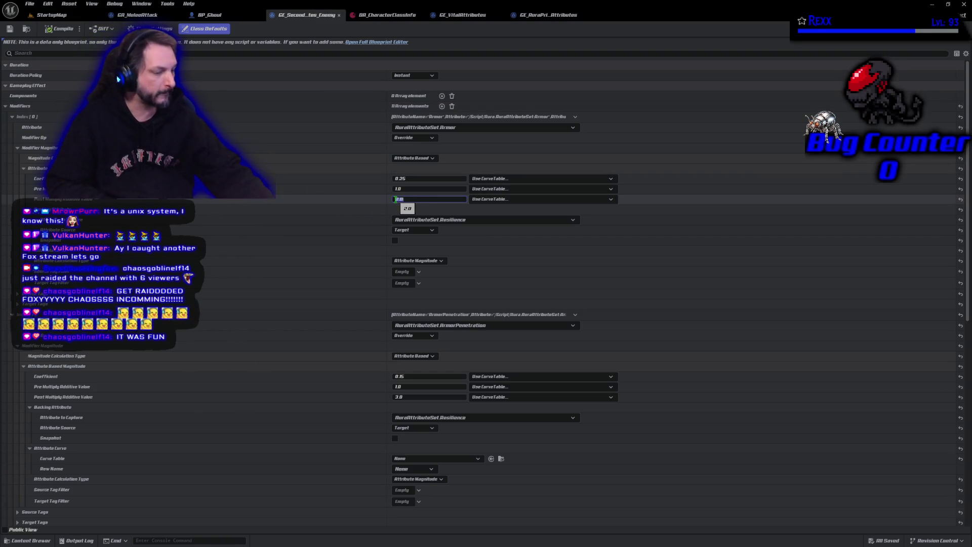
{"action": "type", "text": "1"}
{"action": "key", "text": "Return"}
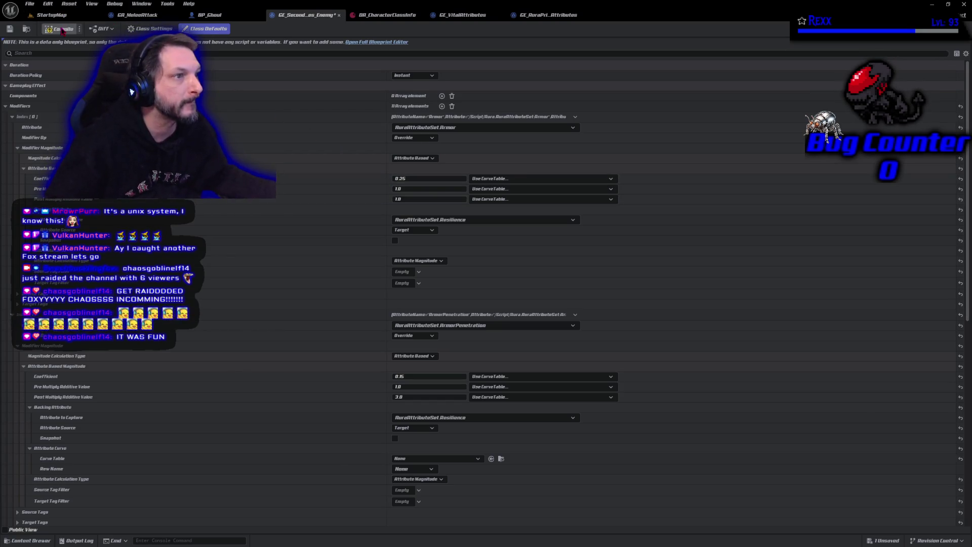
{"action": "key", "text": "ctrl+s"}
{"action": "left_click", "coordinate": [53, 15]}
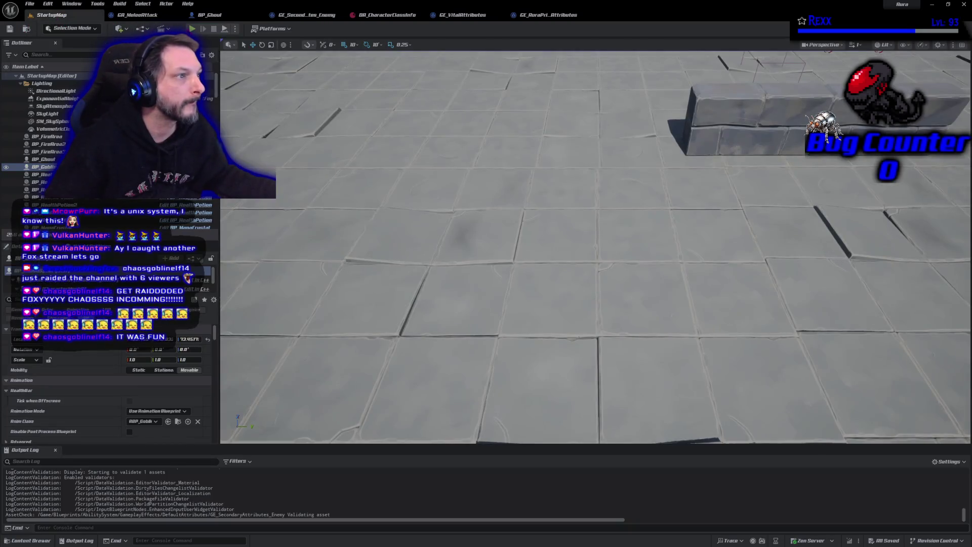
- Playtest with a fire bolt at the approaching enemy, stop, and return to the enemy effect
{"action": "key", "text": "alt+p"}
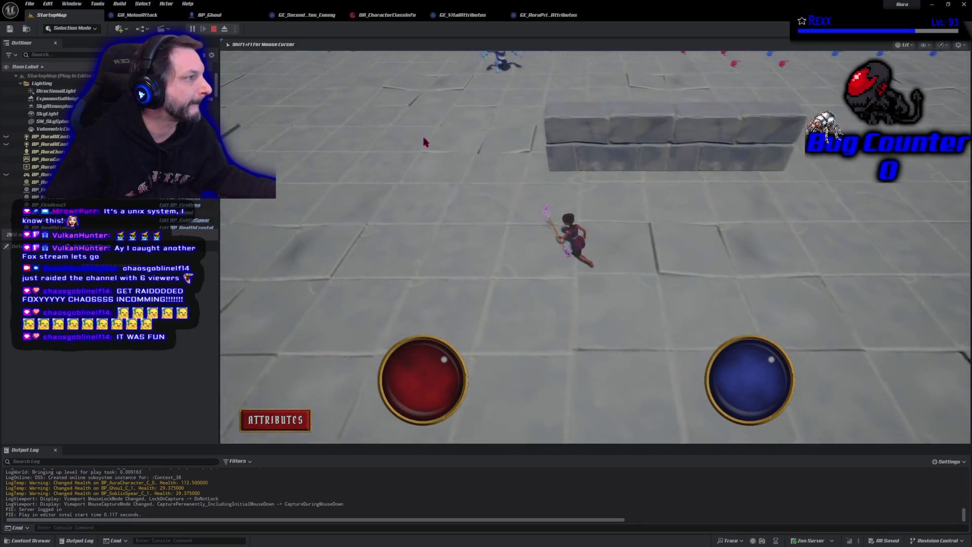
{"action": "left_click", "coordinate": [520, 85]}
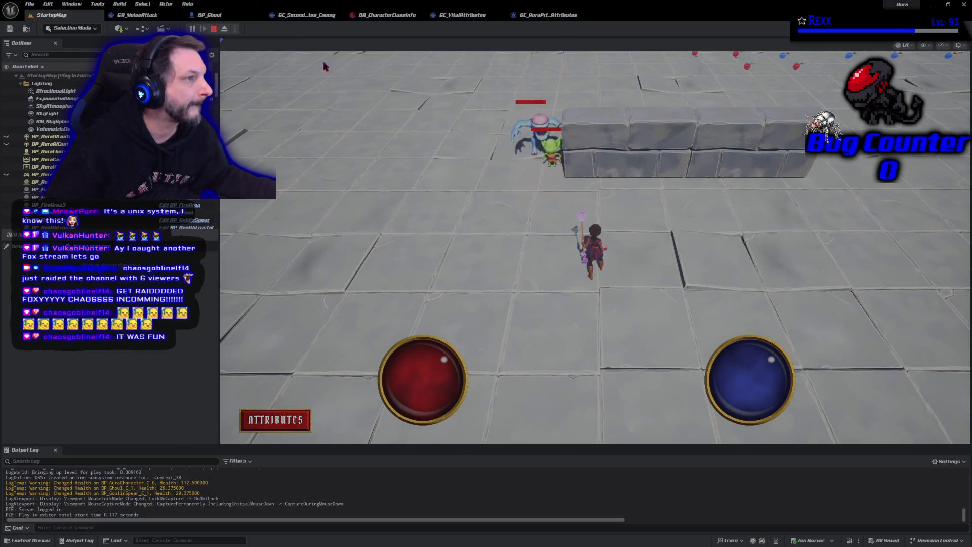
{"action": "left_click", "coordinate": [213, 29]}
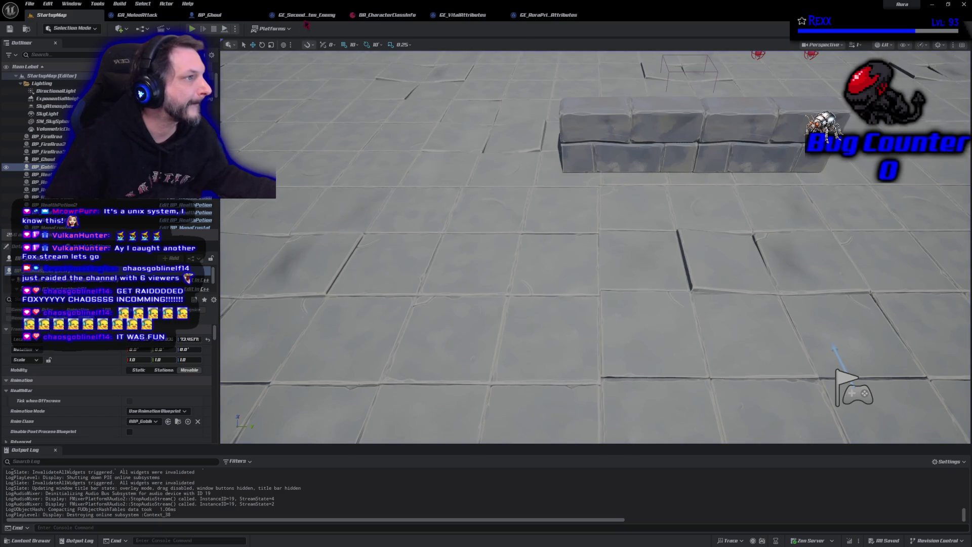
{"action": "left_click", "coordinate": [306, 16]}
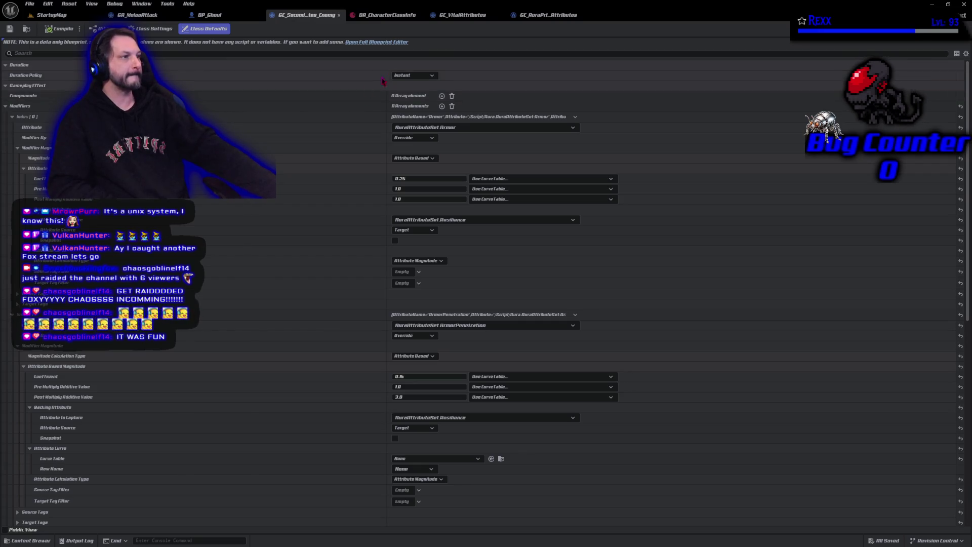
- Set the Aura primary attributes Strength magnitude to 20.0, then compile and save
{"action": "left_click", "coordinate": [463, 15]}
{"action": "left_click", "coordinate": [541, 17]}
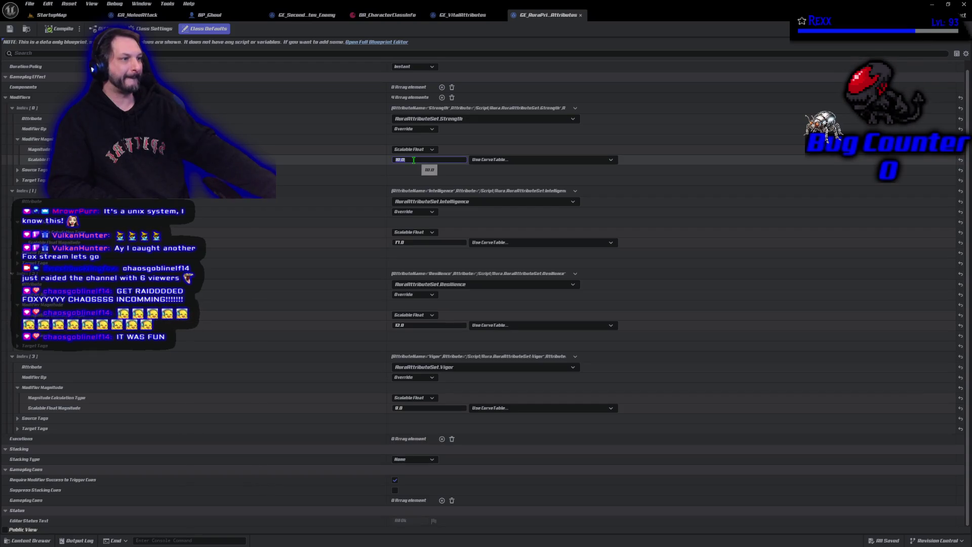
{"action": "type", "text": "20"}
{"action": "key", "text": "Return"}
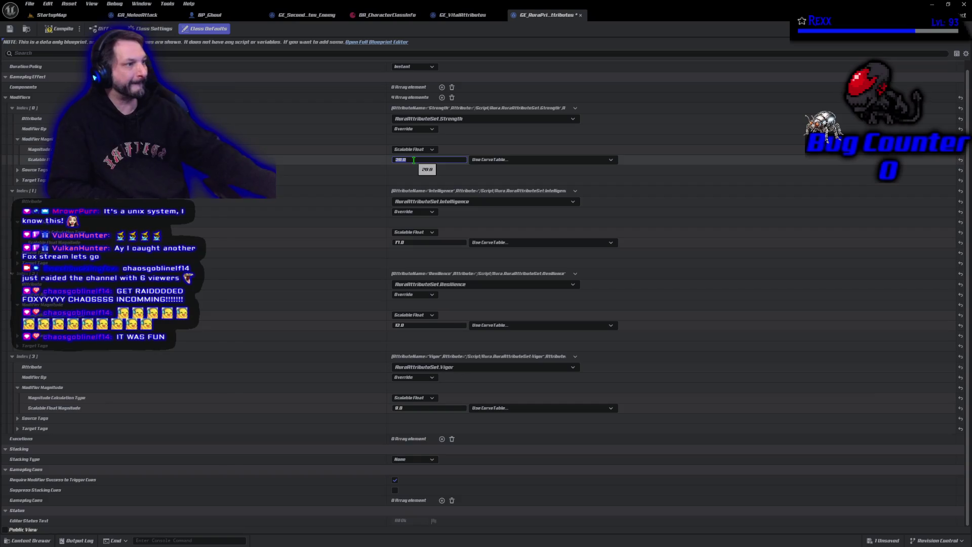
{"action": "left_click", "coordinate": [60, 29]}
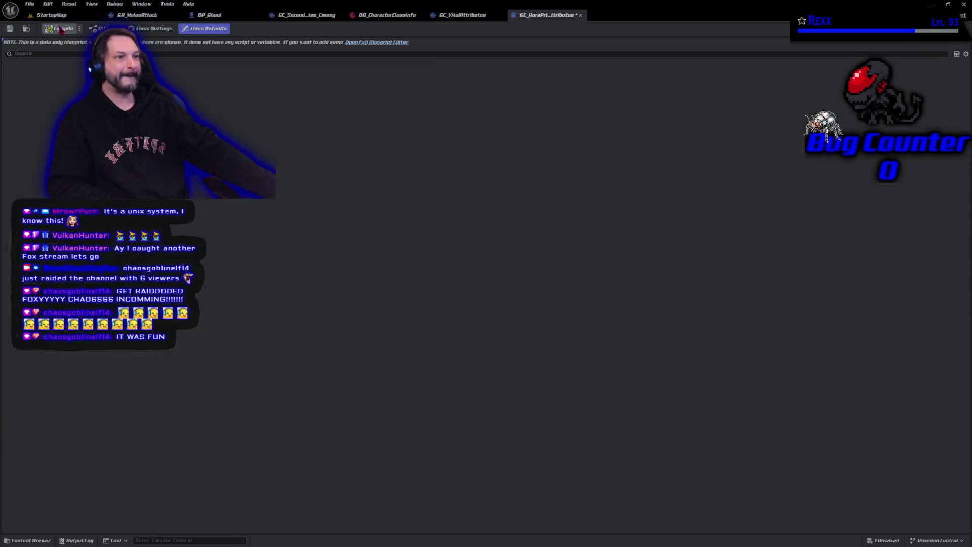
{"action": "left_click", "coordinate": [9, 29]}
- Playtest in StartupMap, firing bolts at the approaching ghoul, then end the session
{"action": "left_click", "coordinate": [53, 15]}
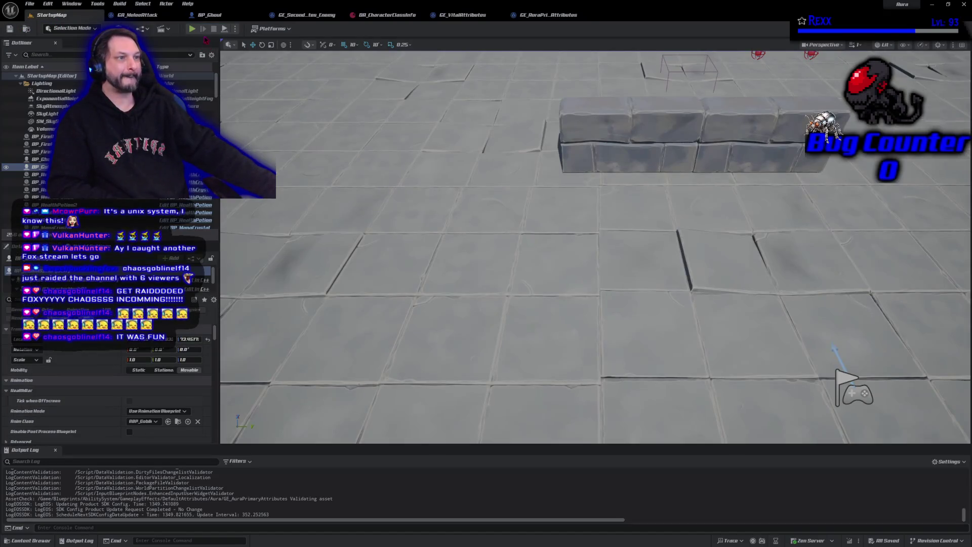
{"action": "left_click", "coordinate": [192, 28]}
{"action": "left_click", "coordinate": [389, 120]}
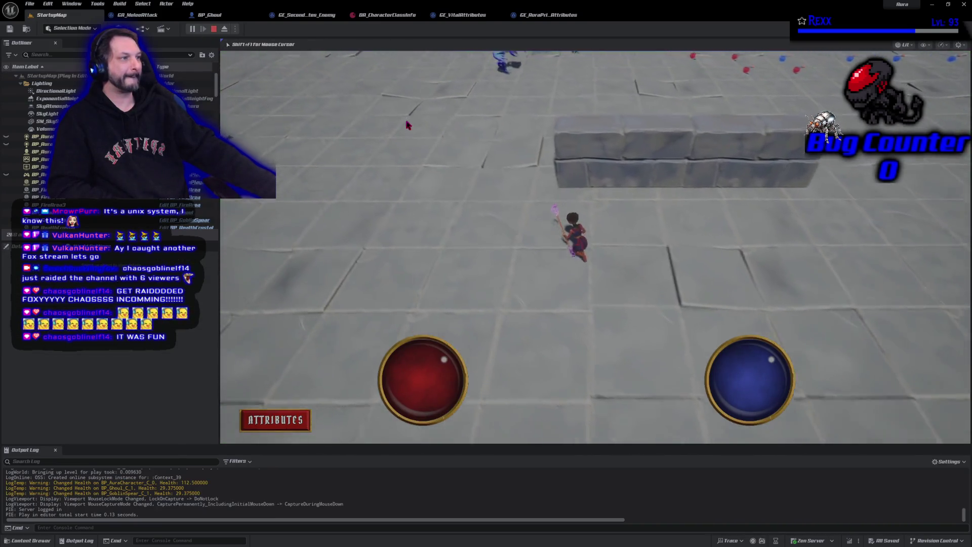
{"action": "left_click", "coordinate": [528, 106]}
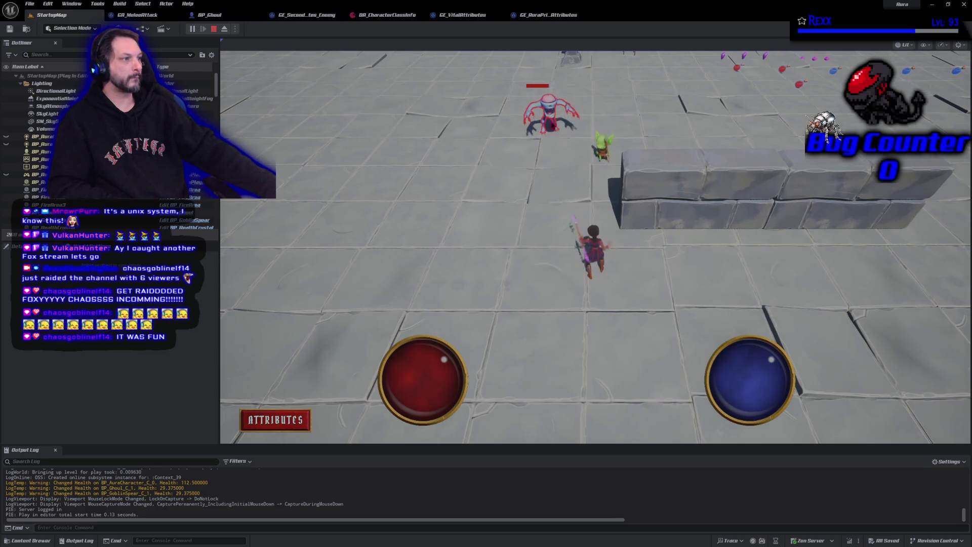
{"action": "left_click", "coordinate": [567, 245]}
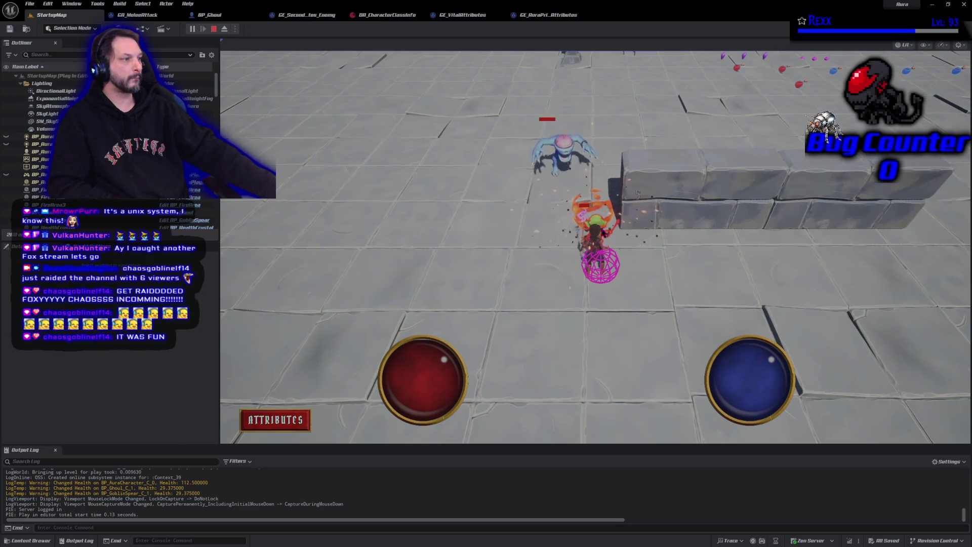
{"action": "key", "text": "Escape"}
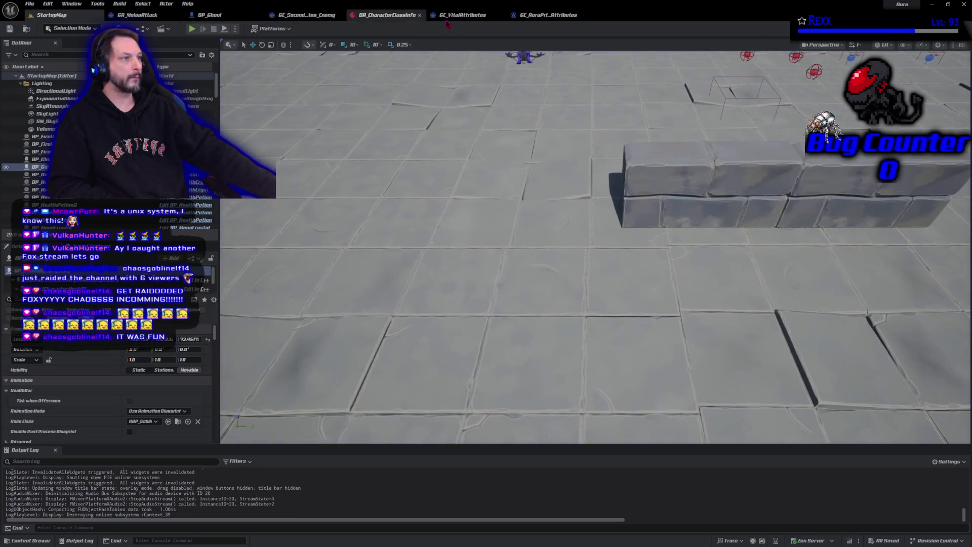
- Set GE_AuraPrimaryAttributes' Strength magnitude to 10.0, compile and save, then return to StartupMap
{"action": "left_click", "coordinate": [537, 16]}
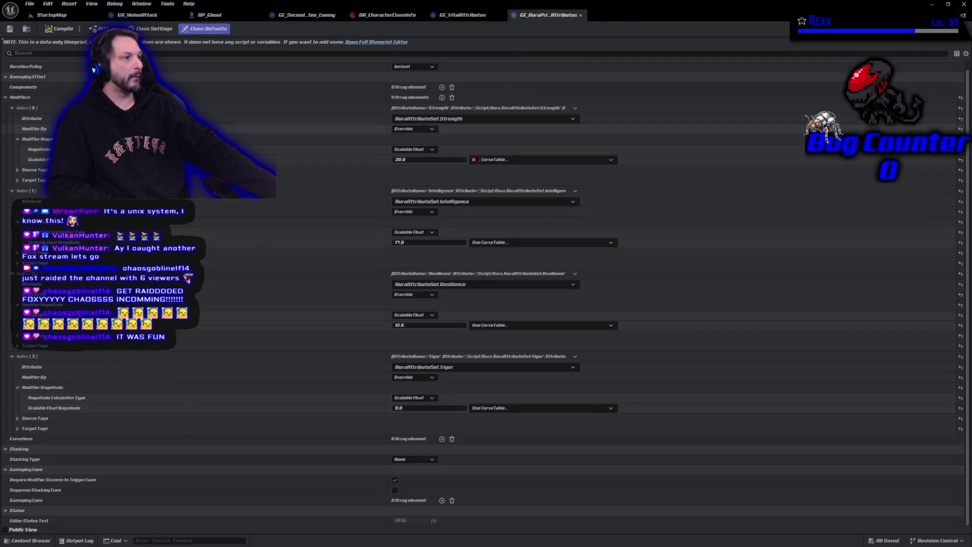
{"action": "left_click", "coordinate": [429, 160]}
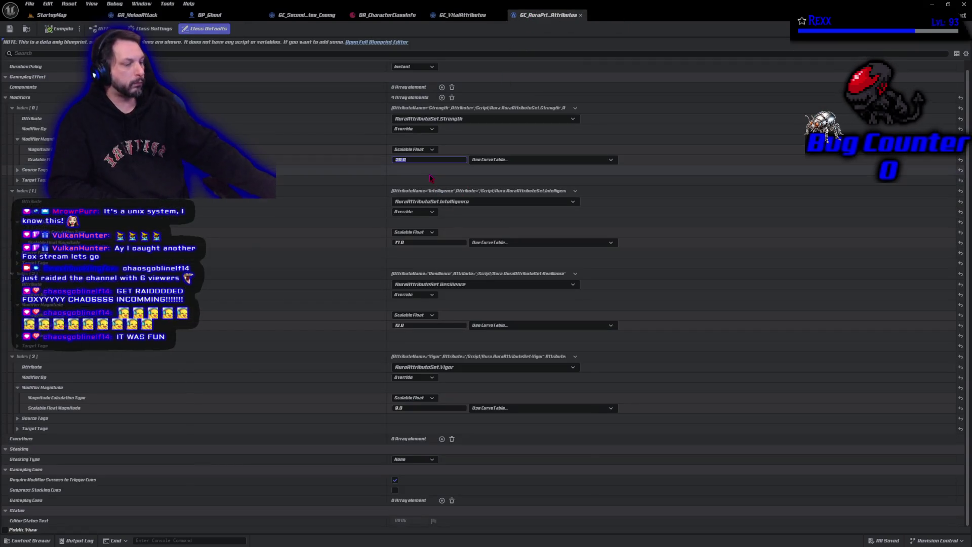
{"action": "type", "text": "10"}
{"action": "key", "text": "Return"}
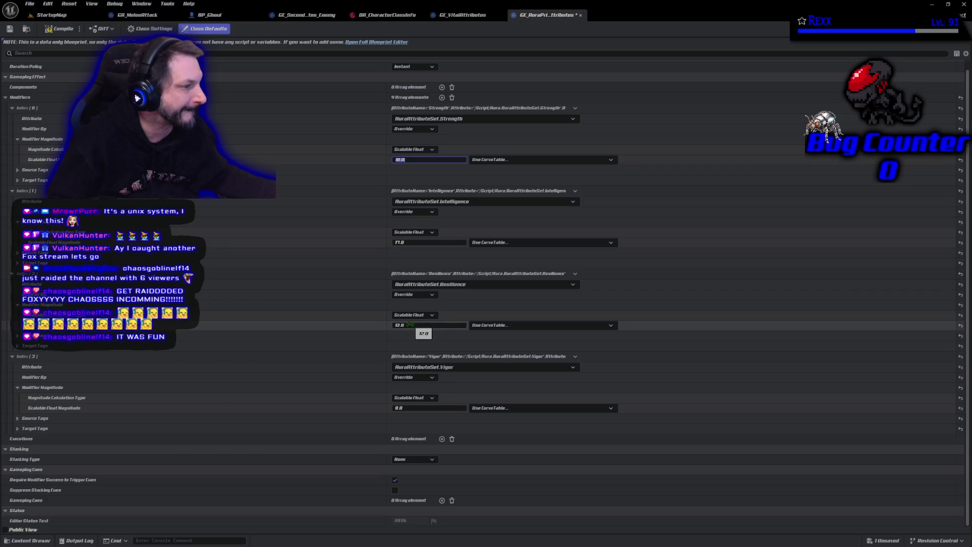
{"action": "left_click", "coordinate": [60, 28]}
{"action": "left_click", "coordinate": [10, 29]}
{"action": "left_click", "coordinate": [50, 15]}
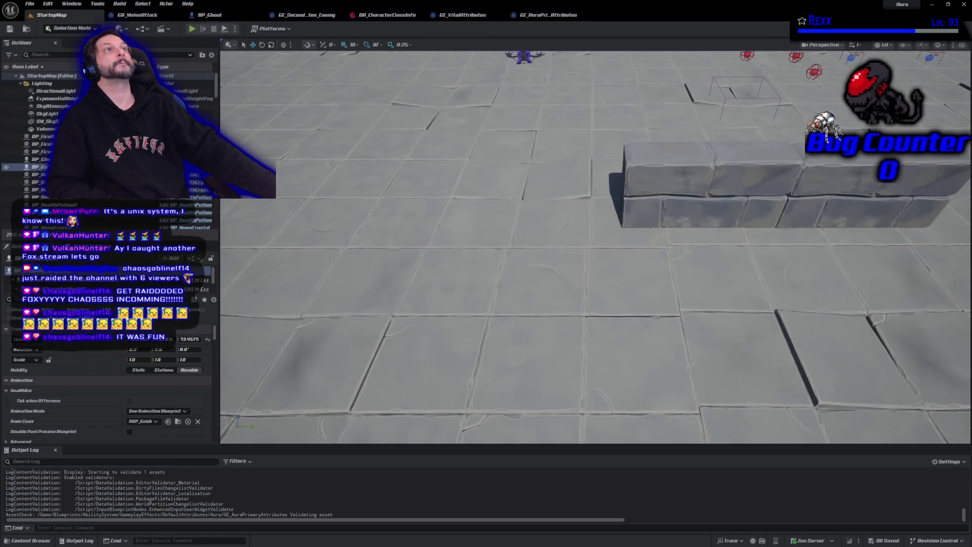
- Go through the BP_Ghoul and GE_SecondaryAttributes_Enemy tabs to the DA_CharacterClassInfo data asset
{"action": "left_click", "coordinate": [230, 16]}
{"action": "left_click", "coordinate": [304, 15]}
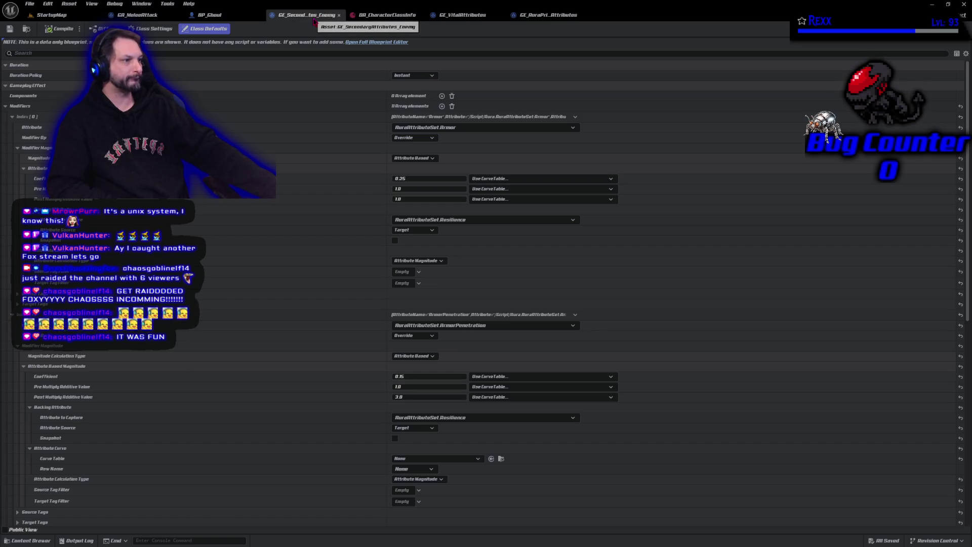
{"action": "left_click", "coordinate": [388, 15]}
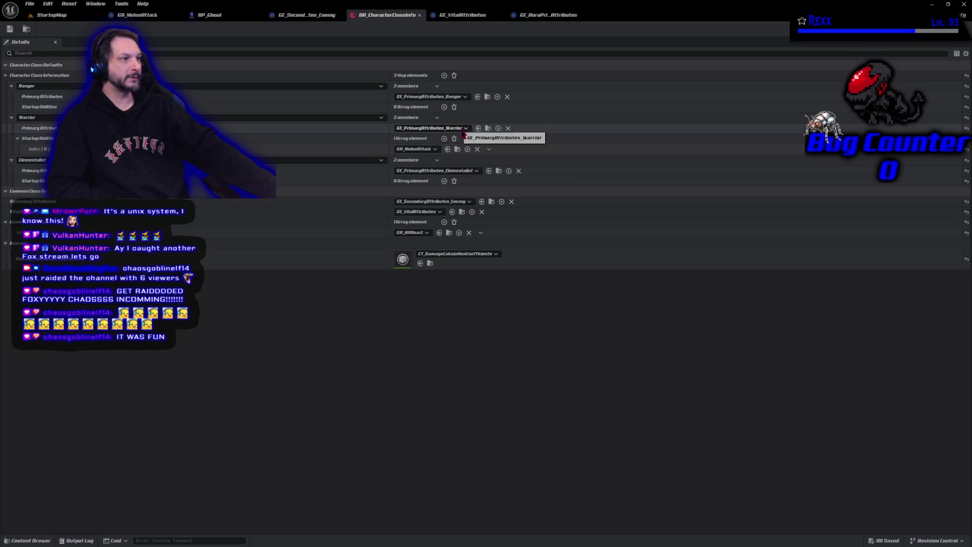
- Browse to the Warrior primary attributes entry's asset and open GE_PrimaryAttributes_Warrior
{"action": "left_click", "coordinate": [486, 128]}
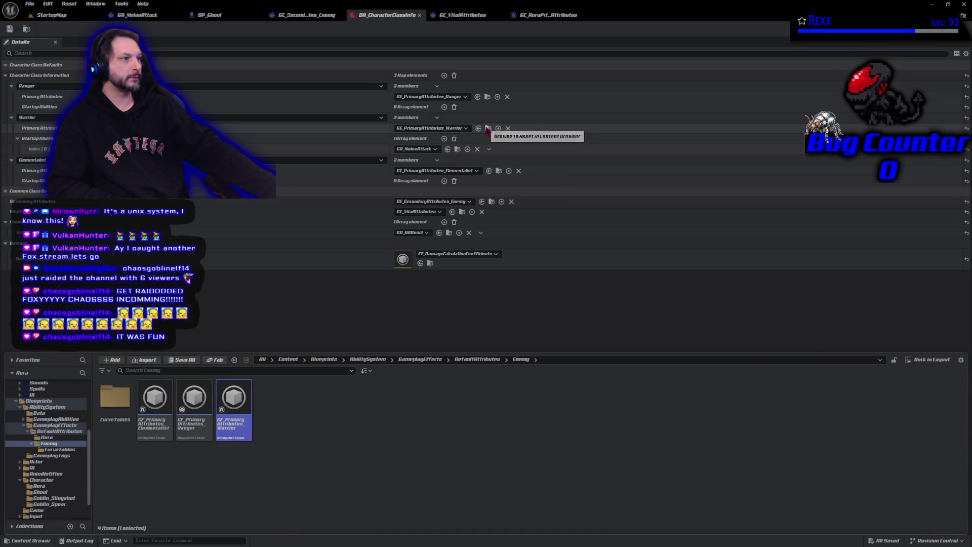
{"action": "double_click", "coordinate": [242, 423]}
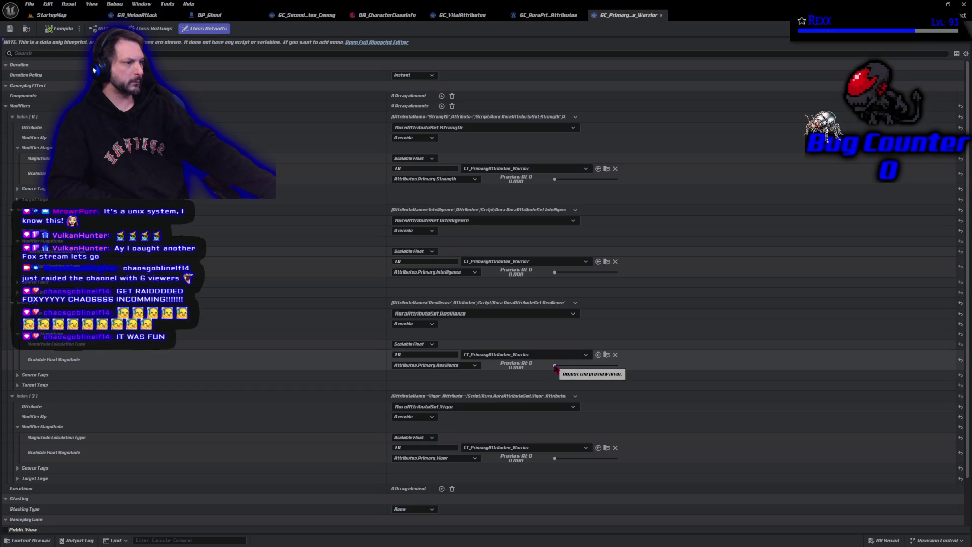
- Open CT_PrimaryAttributes_Warrior and display the Attributes.Primary.Resilience curve in the graph
{"action": "left_click_drag", "start_coordinate": [554, 365], "coordinate": [557, 365]}
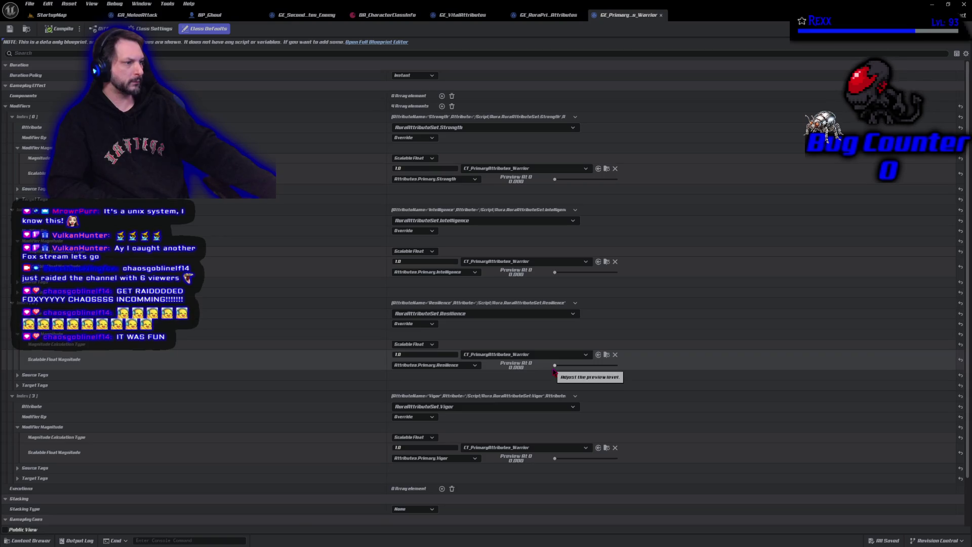
{"action": "left_click", "coordinate": [607, 355]}
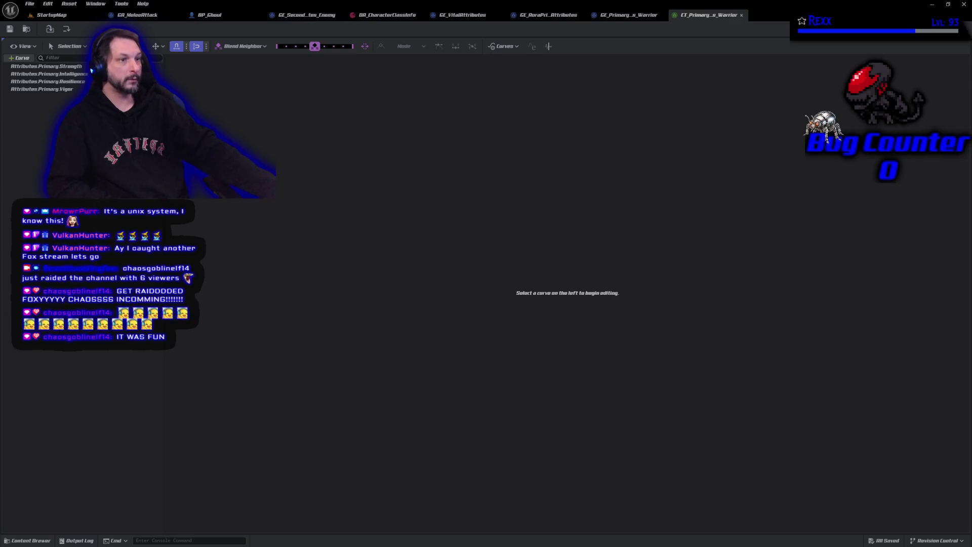
{"action": "left_click", "coordinate": [61, 82]}
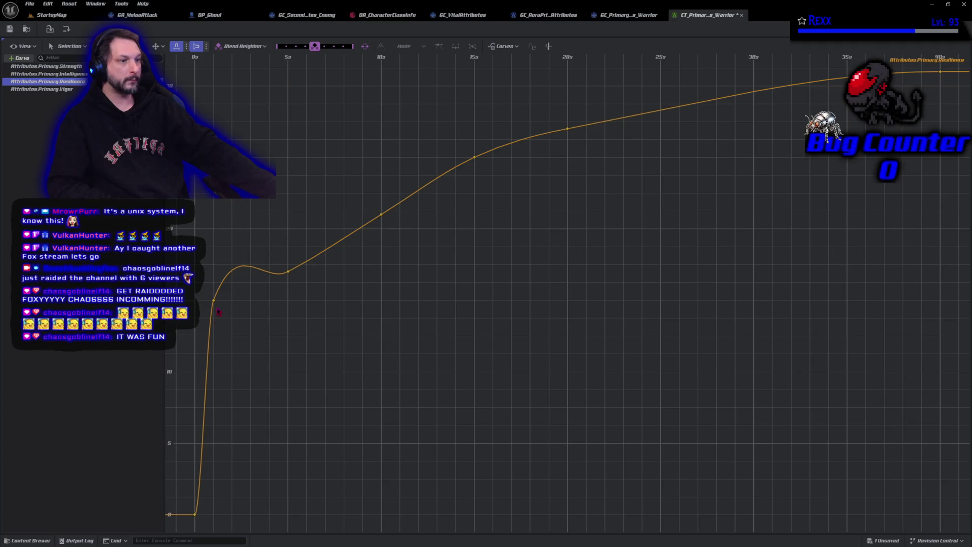
- Lower the key at the top of the Resilience rise to remove the dip, save, and return to StartupMap
{"action": "left_click", "coordinate": [197, 517]}
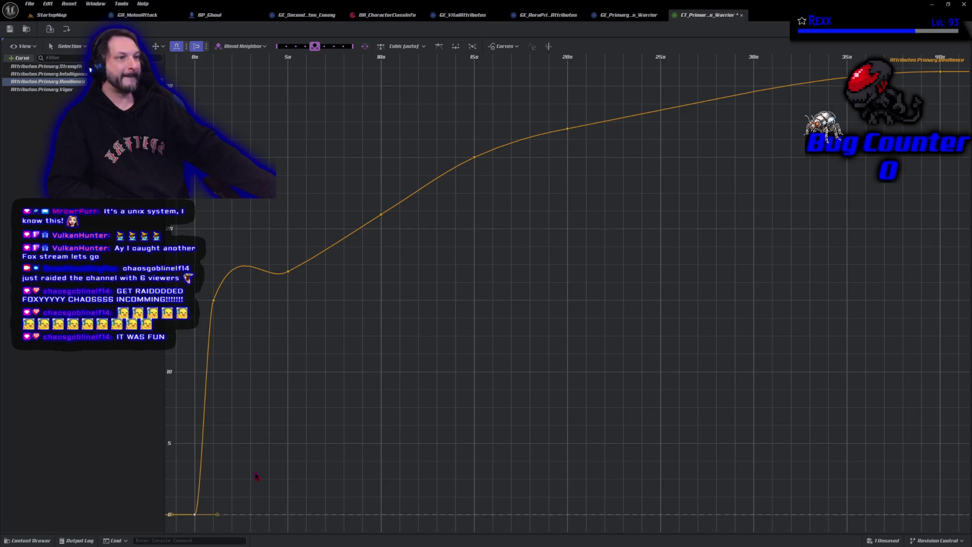
{"action": "left_click_drag", "start_coordinate": [236, 513], "coordinate": [325, 413]}
{"action": "left_click_drag", "start_coordinate": [316, 449], "coordinate": [240, 366]}
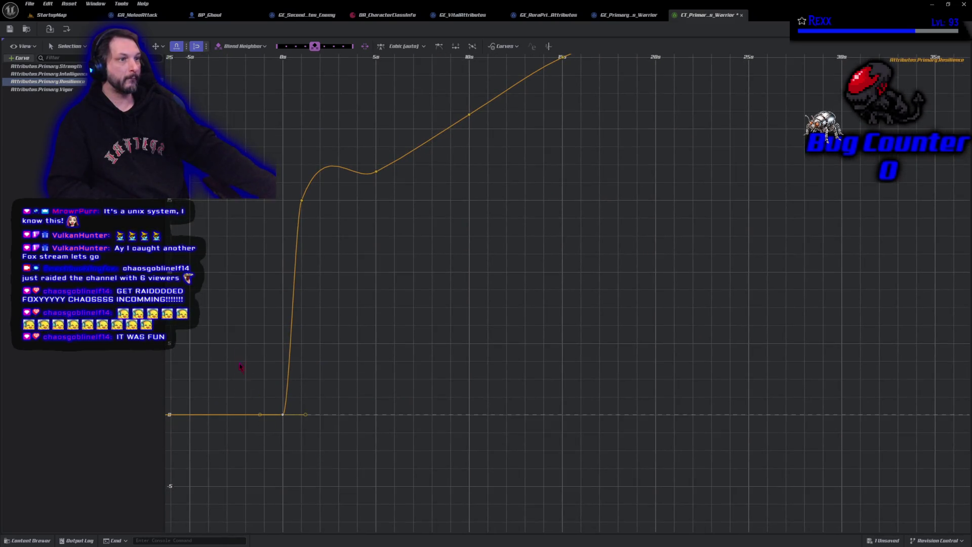
{"action": "left_click_drag", "start_coordinate": [297, 199], "coordinate": [289, 195]}
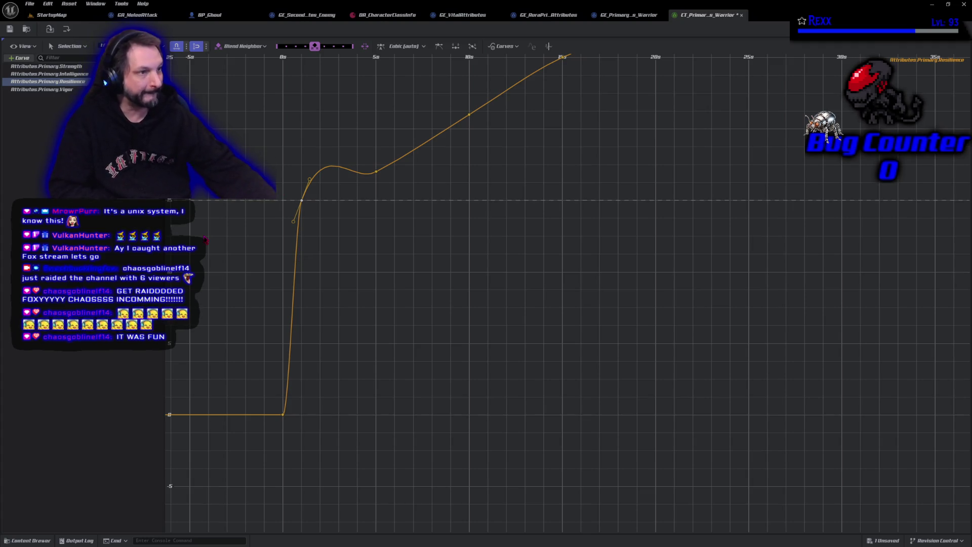
{"action": "key", "text": "ctrl+z"}
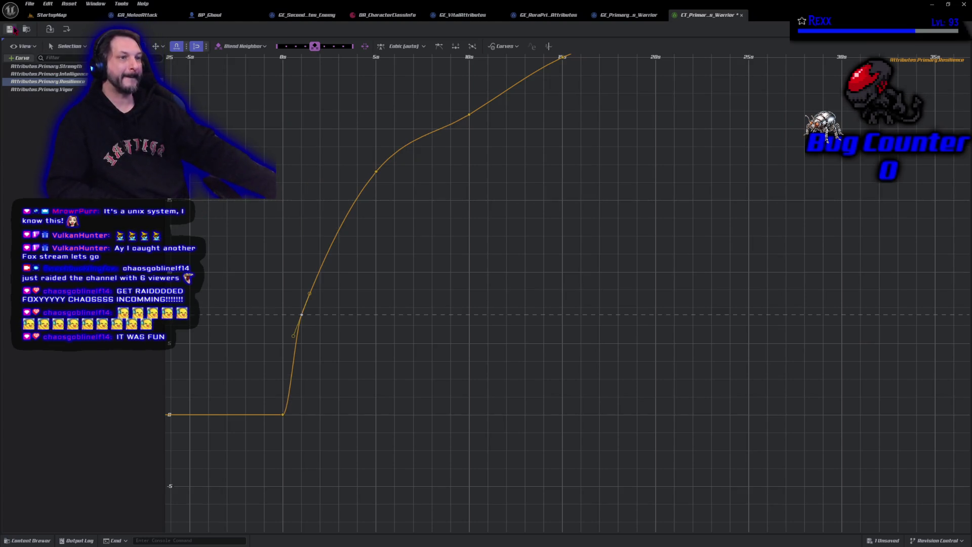
{"action": "left_click", "coordinate": [51, 15]}
{"action": "left_click", "coordinate": [192, 29]}
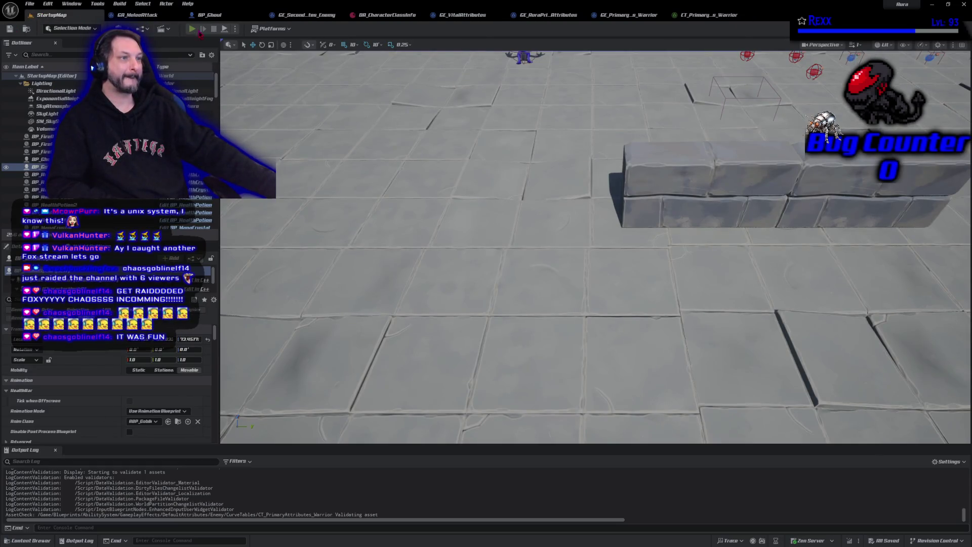
- Run a brief StartupMap playtest, stop it, and return to the CT_PrimaryAttributes_Warrior Resilience curve
{"action": "left_click", "coordinate": [435, 152]}
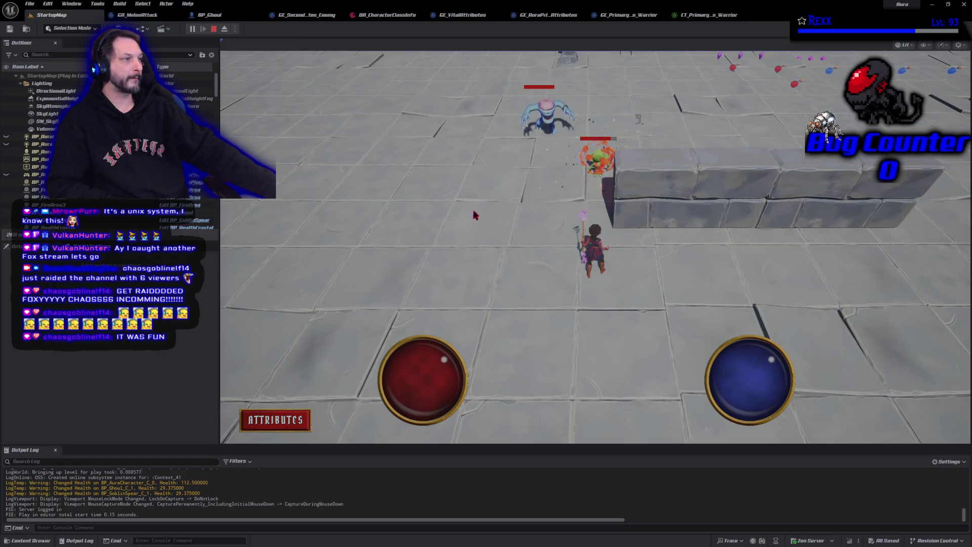
{"action": "key", "text": "Escape"}
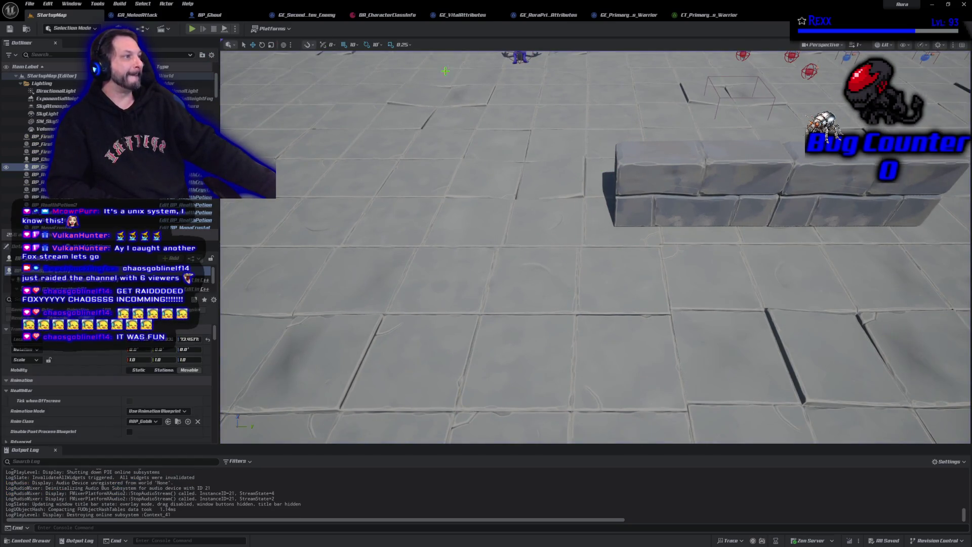
{"action": "left_click", "coordinate": [706, 15]}
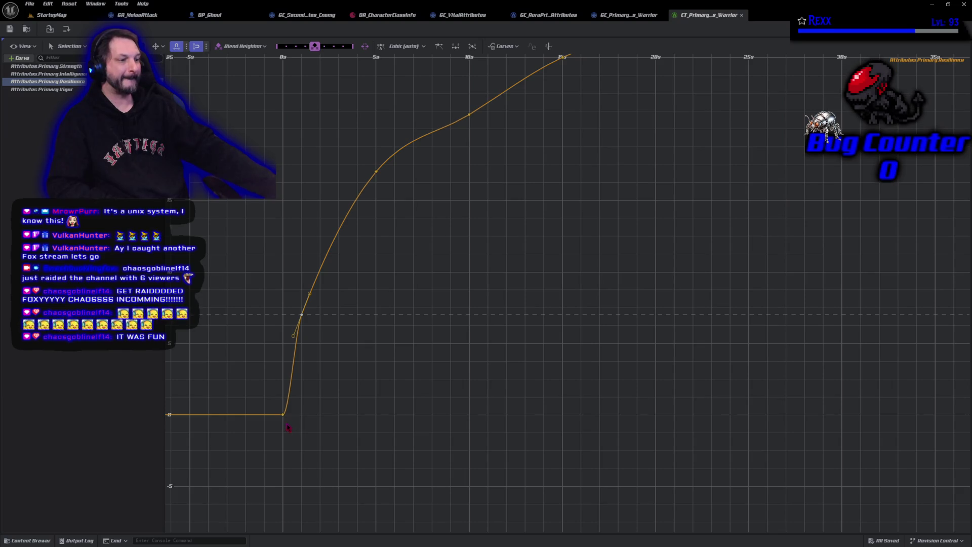
- Shift the lower key on the Resilience curve's steep rise slightly later in time
{"action": "left_click", "coordinate": [284, 415]}
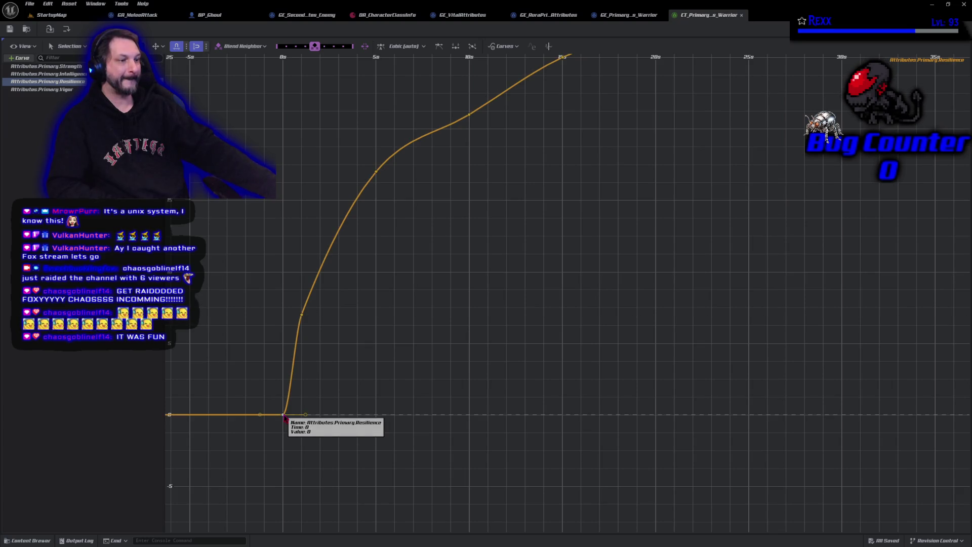
{"action": "left_click_drag", "start_coordinate": [249, 449], "coordinate": [425, 456]}
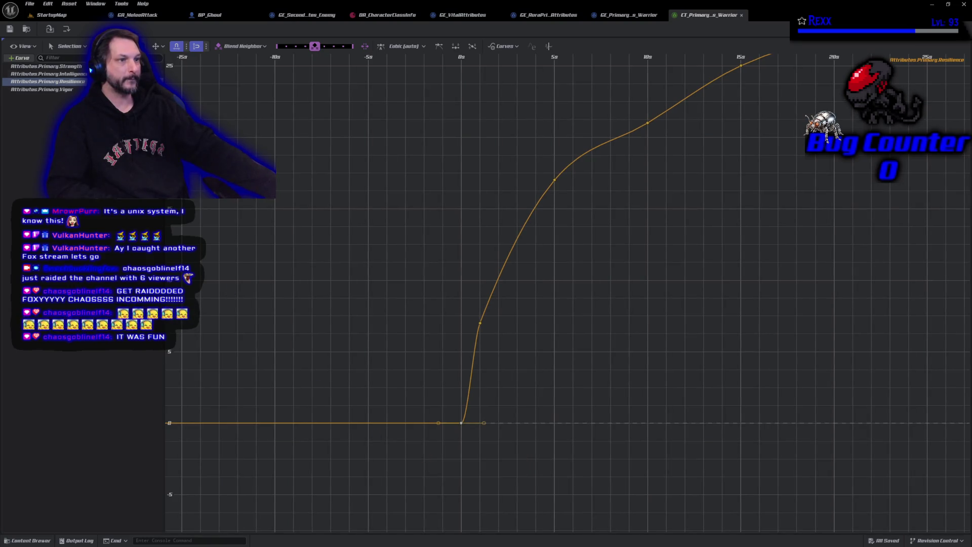
{"action": "left_click", "coordinate": [554, 181]}
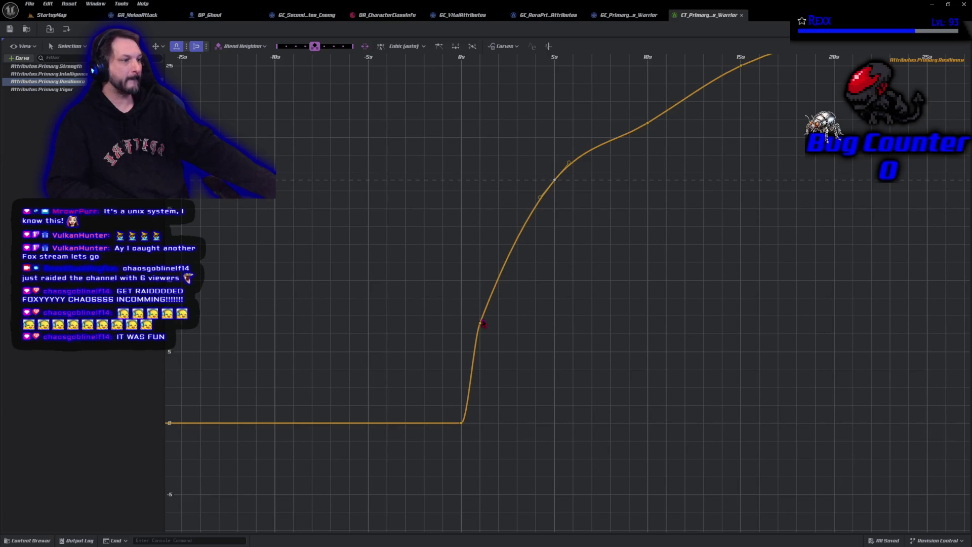
{"action": "left_click", "coordinate": [480, 323]}
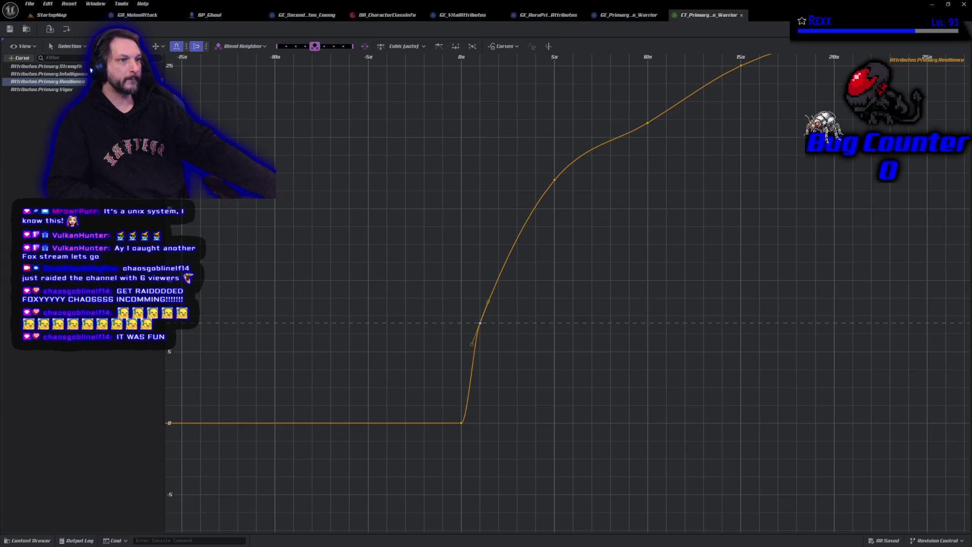
{"action": "left_click_drag", "start_coordinate": [480, 322], "coordinate": [499, 322]}
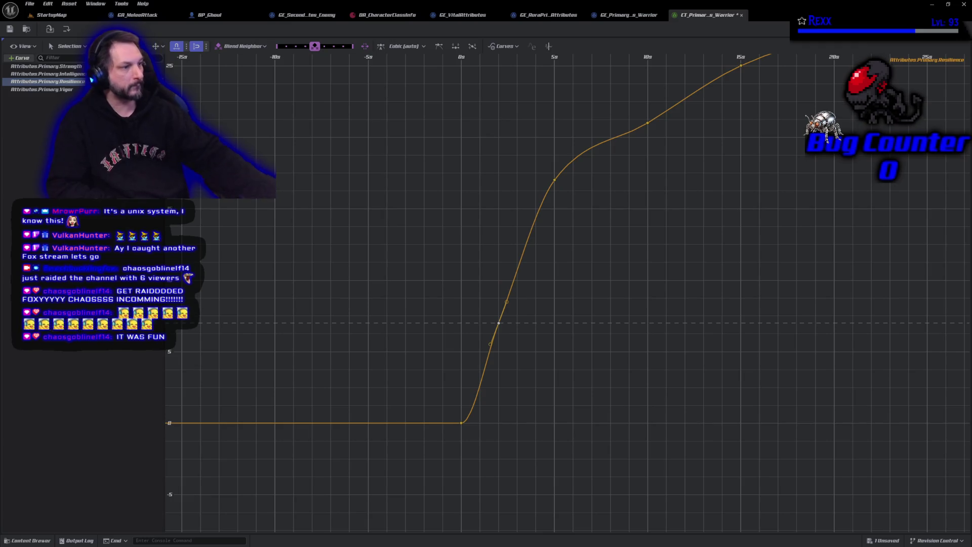
- Move the starting Resilience key to time 1 with value 7, and raise the next key to 15
{"action": "left_click", "coordinate": [461, 422]}
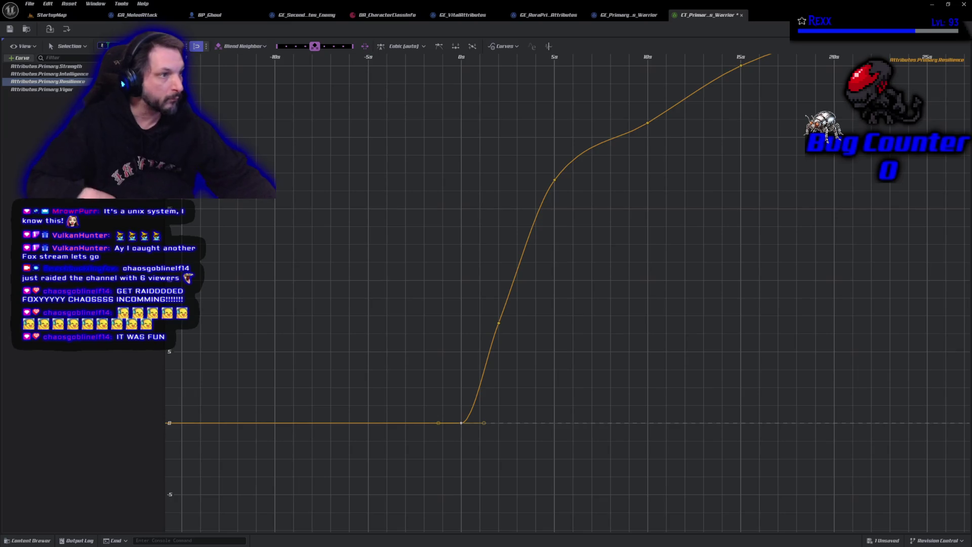
{"action": "key", "text": "Return"}
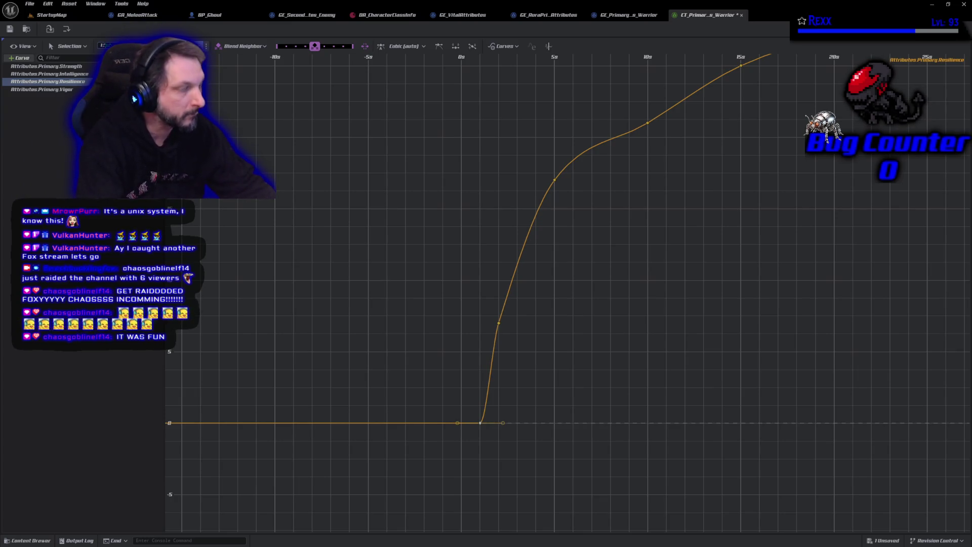
{"action": "type", "text": "7"}
{"action": "key", "text": "Return"}
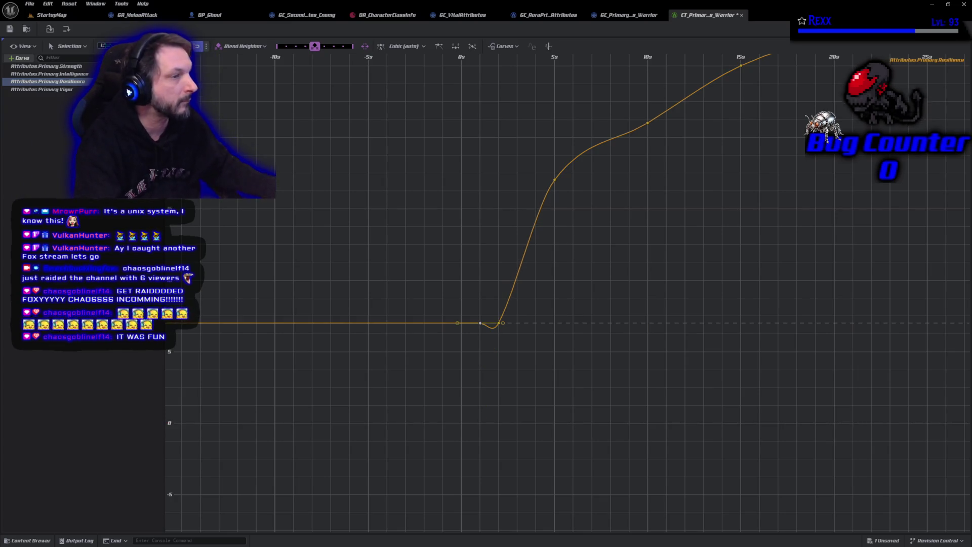
{"action": "left_click", "coordinate": [516, 363]}
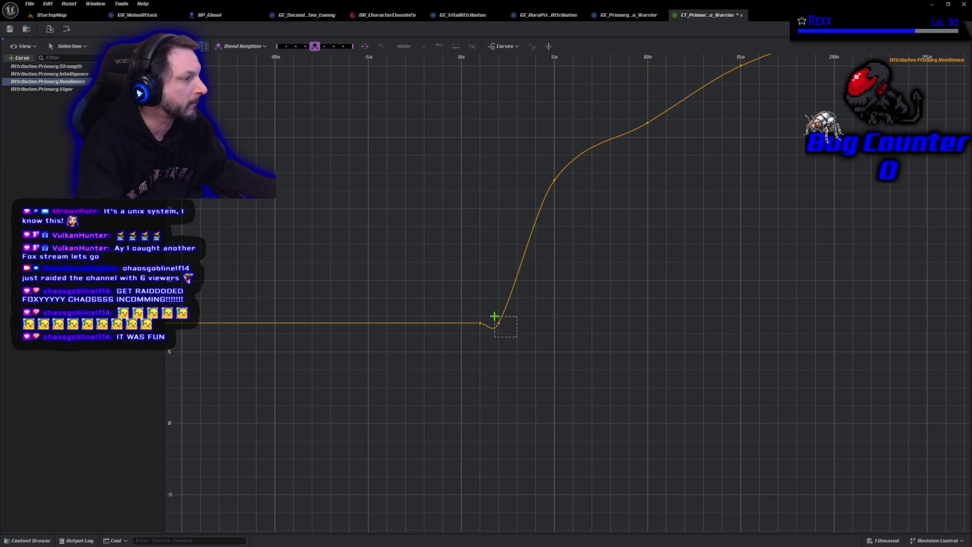
{"action": "left_click_drag", "start_coordinate": [517, 336], "coordinate": [495, 317]}
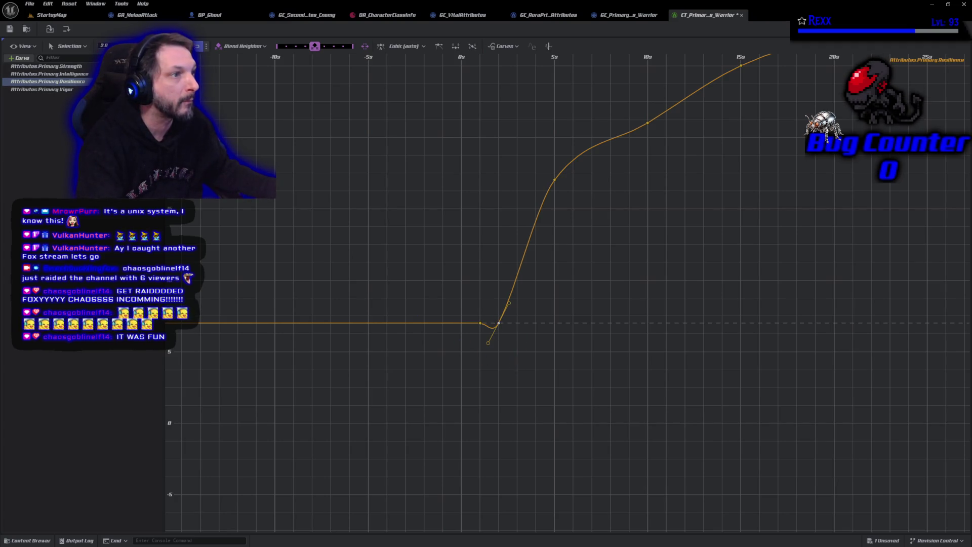
{"action": "type", "text": "15"}
{"action": "key", "text": "Return"}
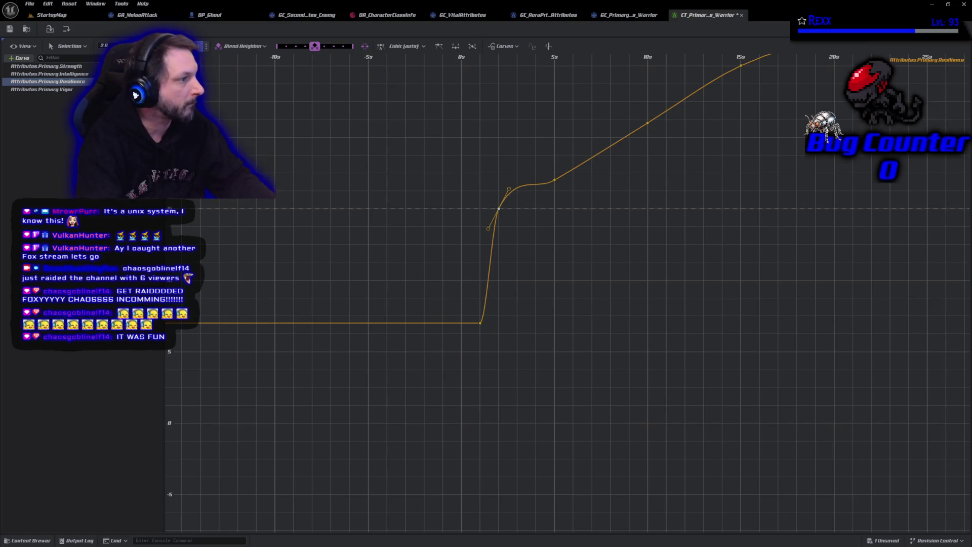
- Save the curve table and start a StartupMap playtest, walking toward the enemies
{"action": "left_click", "coordinate": [9, 29]}
{"action": "left_click", "coordinate": [51, 15]}
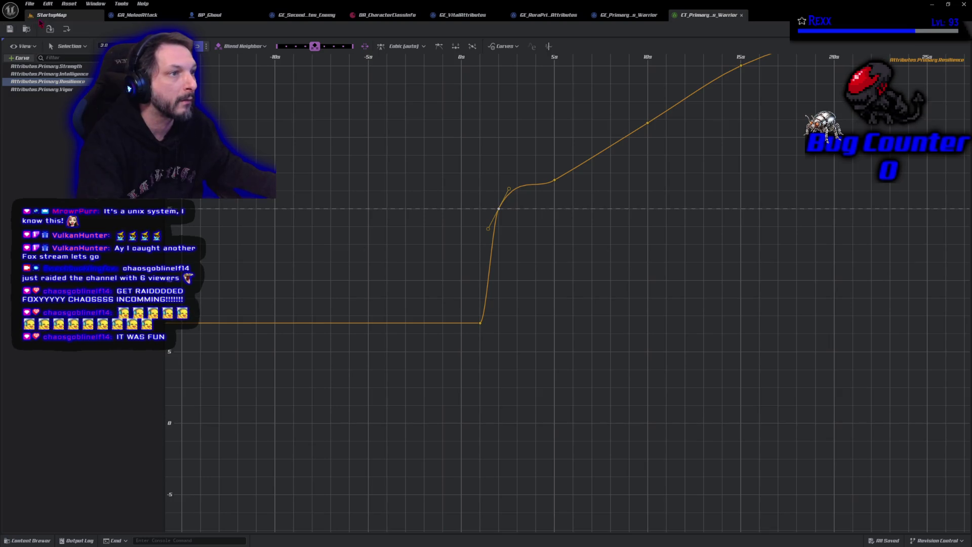
{"action": "left_click", "coordinate": [192, 29]}
{"action": "left_click", "coordinate": [539, 83]}
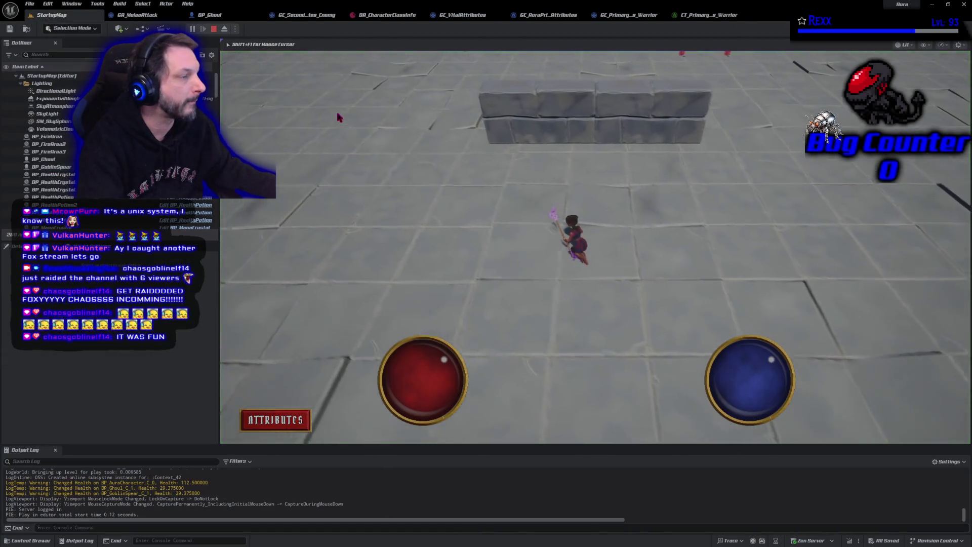
- Fire firebolts at the goblin and blue ghoul, then stop the playtest and switch to GE_AuraPrimaryAttributes
{"action": "left_click", "coordinate": [524, 108]}
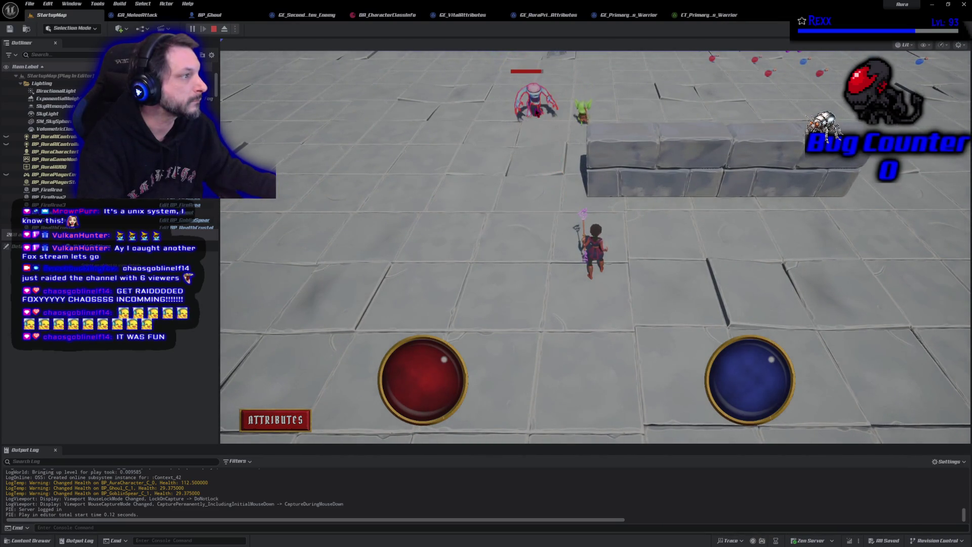
{"action": "left_click", "coordinate": [559, 145]}
{"action": "left_click", "coordinate": [647, 371]}
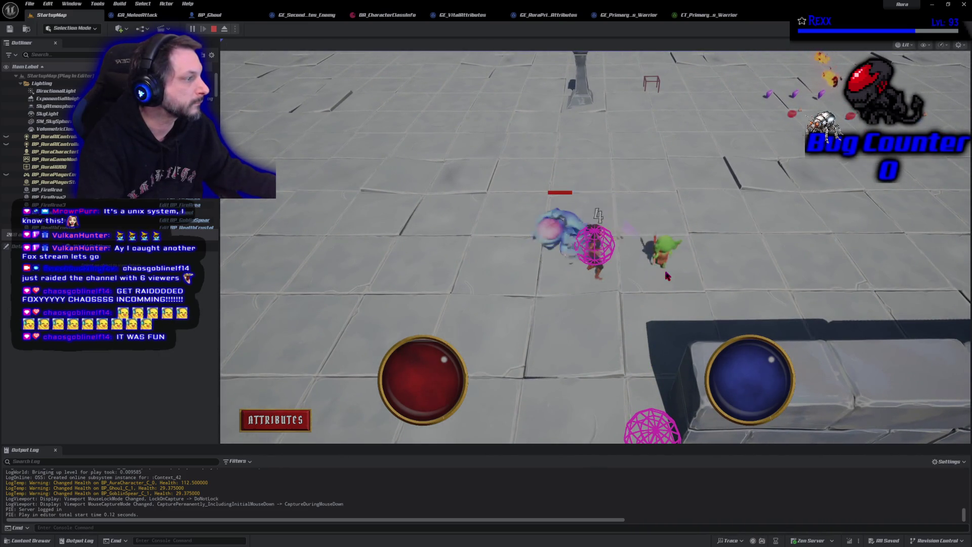
{"action": "left_click", "coordinate": [658, 249]}
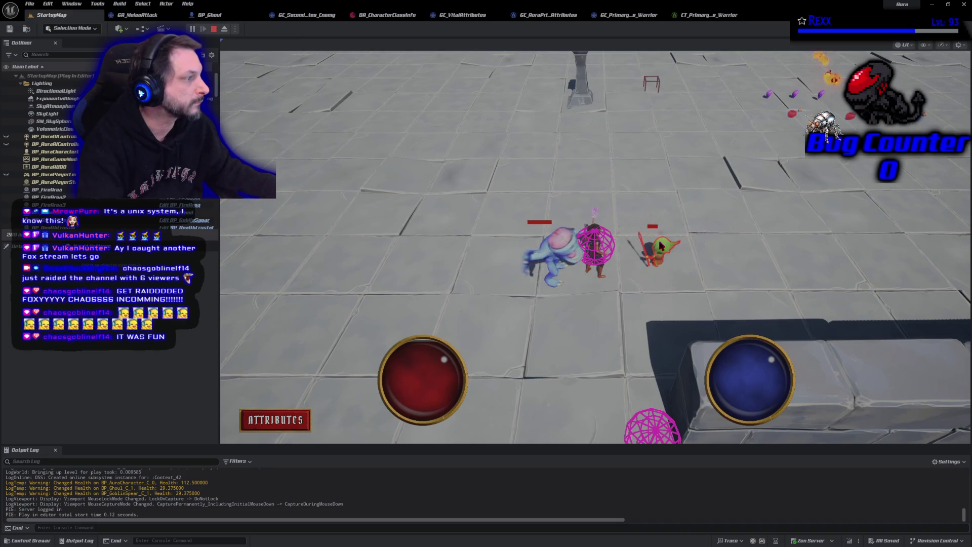
{"action": "left_click", "coordinate": [664, 251]}
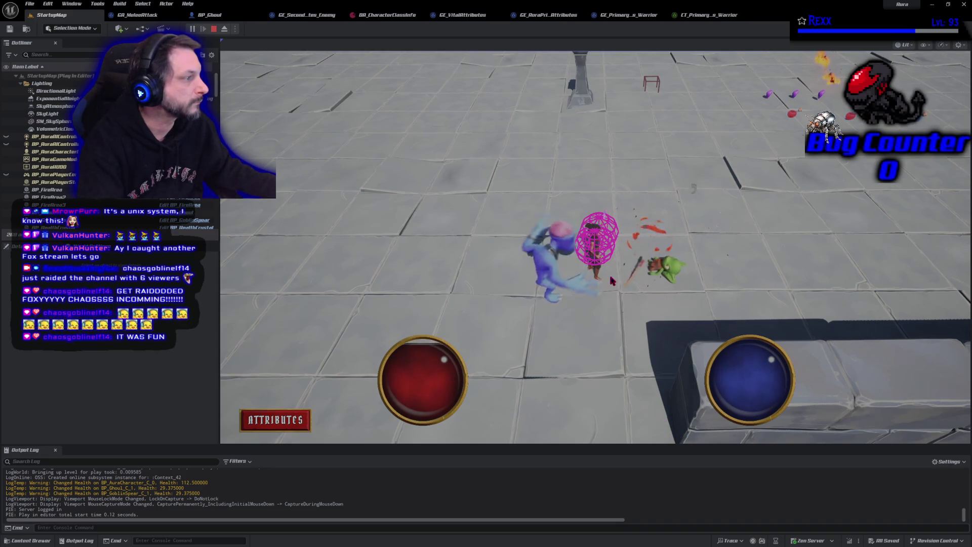
{"action": "left_click", "coordinate": [560, 264]}
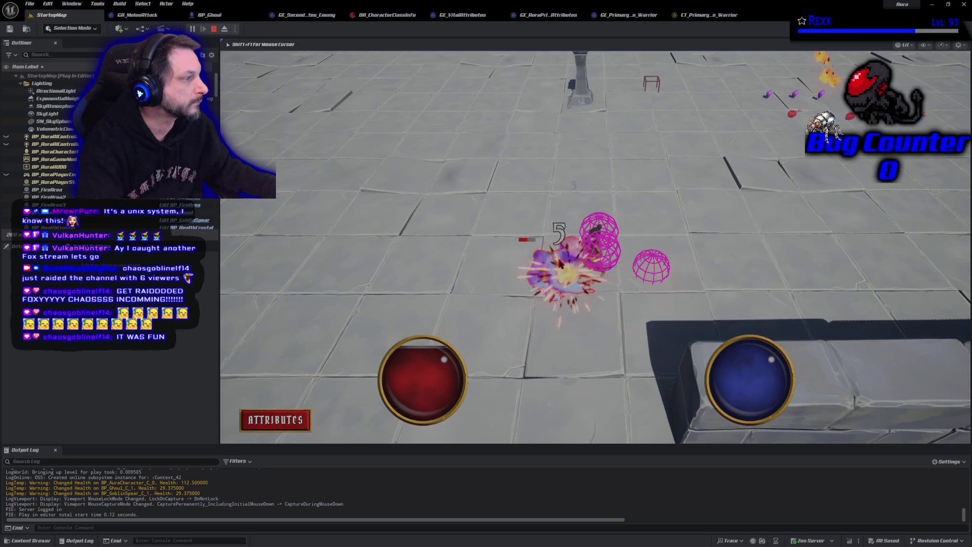
{"action": "key", "text": "Escape"}
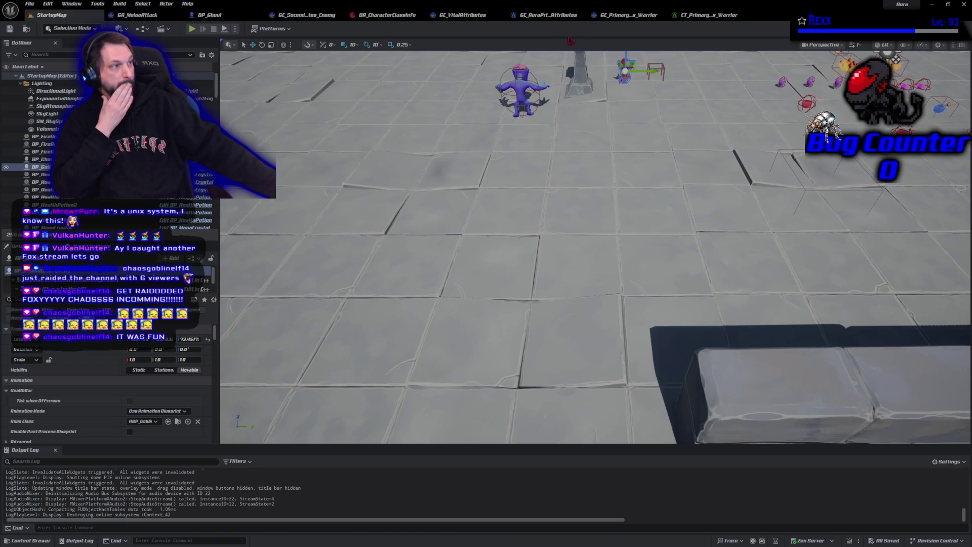
{"action": "left_click", "coordinate": [557, 16]}
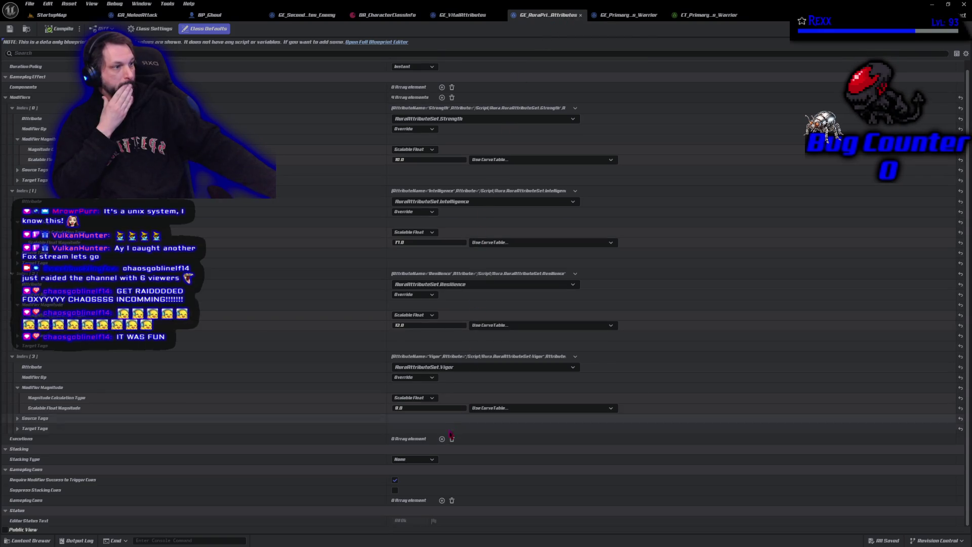
- Navigate the Content Drawer to GameplayAbilities > Fire > FireBolt and open GA_FireBolt
{"action": "scroll", "coordinate": [414, 418], "scroll_direction": "up", "scroll_amount": 1}
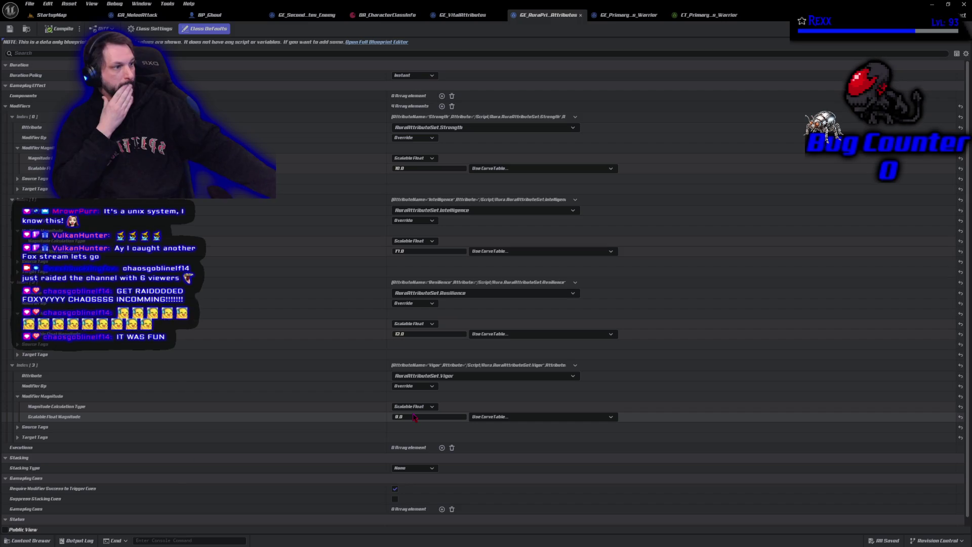
{"action": "scroll", "coordinate": [414, 418], "scroll_direction": "down", "scroll_amount": 1}
{"action": "left_click", "coordinate": [30, 541]}
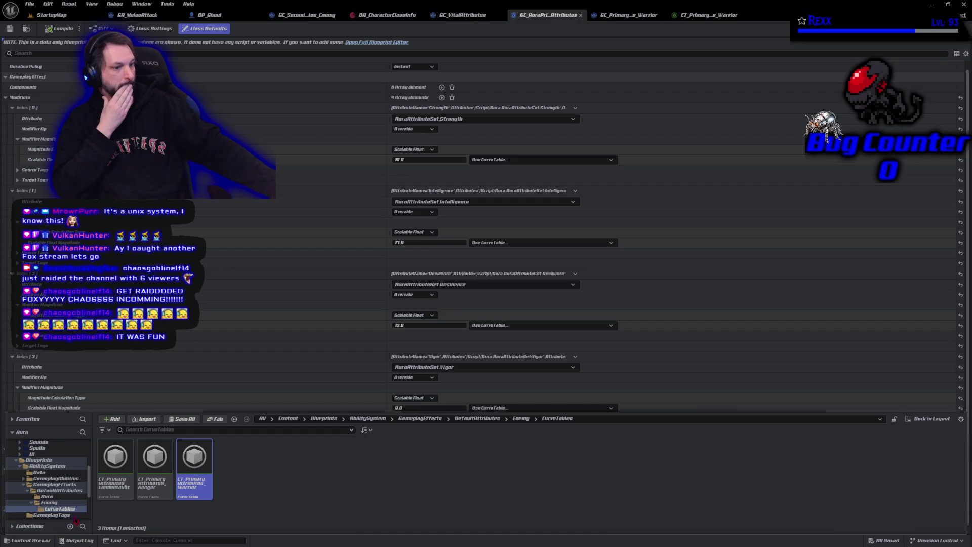
{"action": "left_click", "coordinate": [54, 478]}
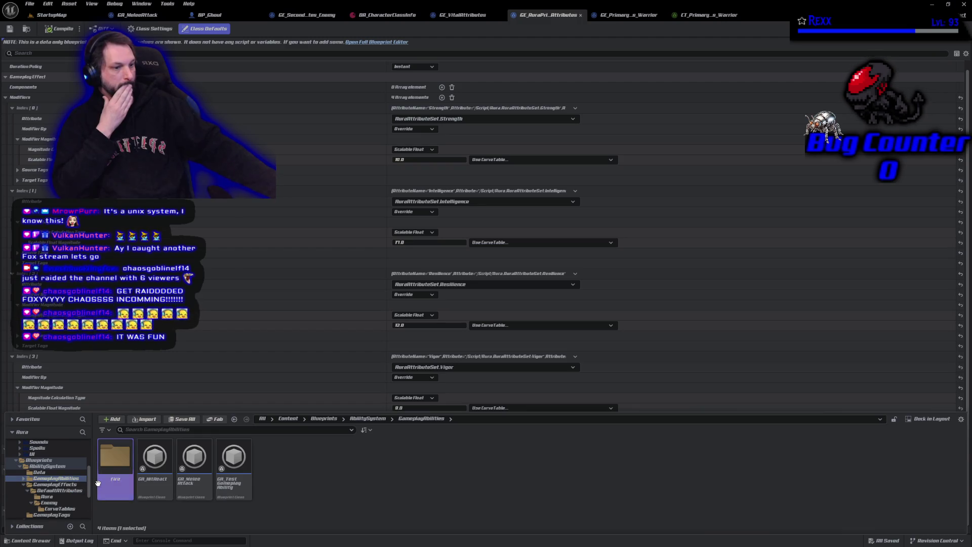
{"action": "double_click", "coordinate": [115, 456]}
{"action": "double_click", "coordinate": [115, 456]}
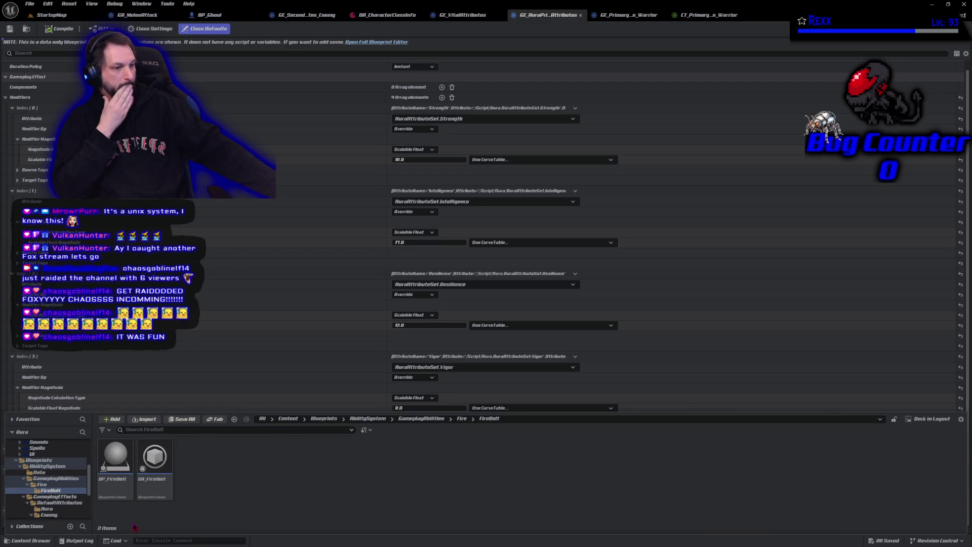
{"action": "double_click", "coordinate": [154, 465]}
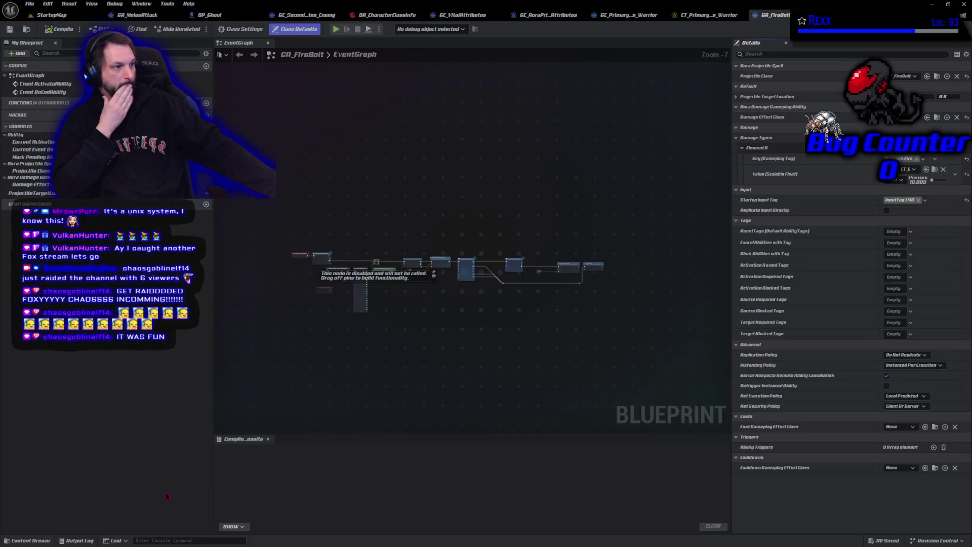
- Bring the Wait Gameplay Event and Spawn Projectile nodes into view, inspect Spawn Projectile, and show the FireBolt folder's assets
{"action": "scroll", "coordinate": [467, 330], "scroll_direction": "up", "scroll_amount": 3}
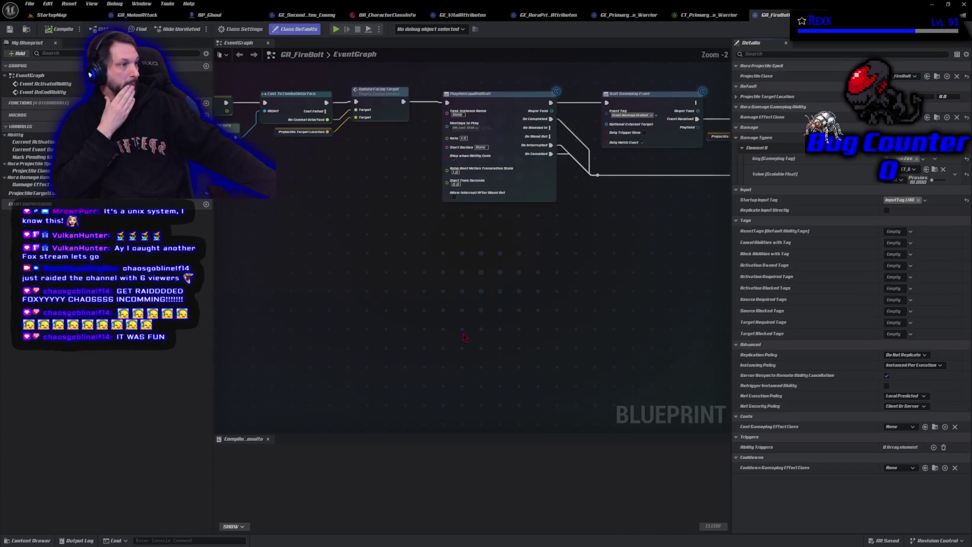
{"action": "mouse_move", "coordinate": [418, 306]}
{"action": "left_mouse_down"}
{"action": "mouse_move", "coordinate": [422, 334]}
{"action": "mouse_move", "coordinate": [489, 353]}
{"action": "left_mouse_up"}
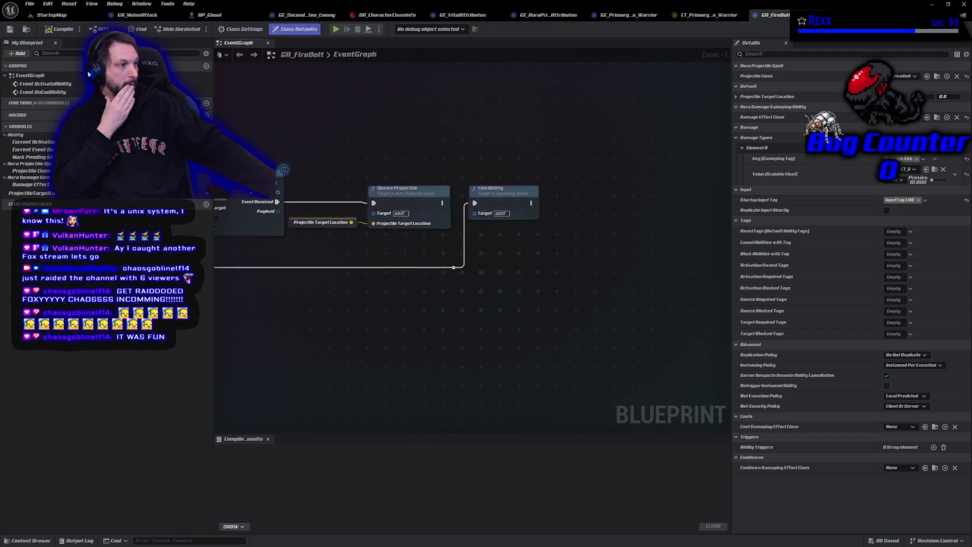
{"action": "left_click_drag", "start_coordinate": [324, 304], "coordinate": [488, 368]}
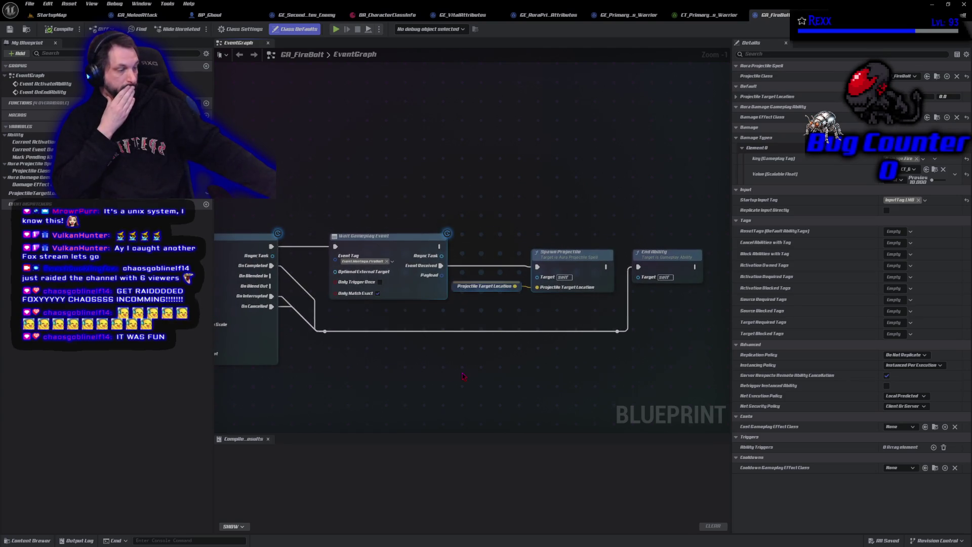
{"action": "left_click", "coordinate": [577, 255]}
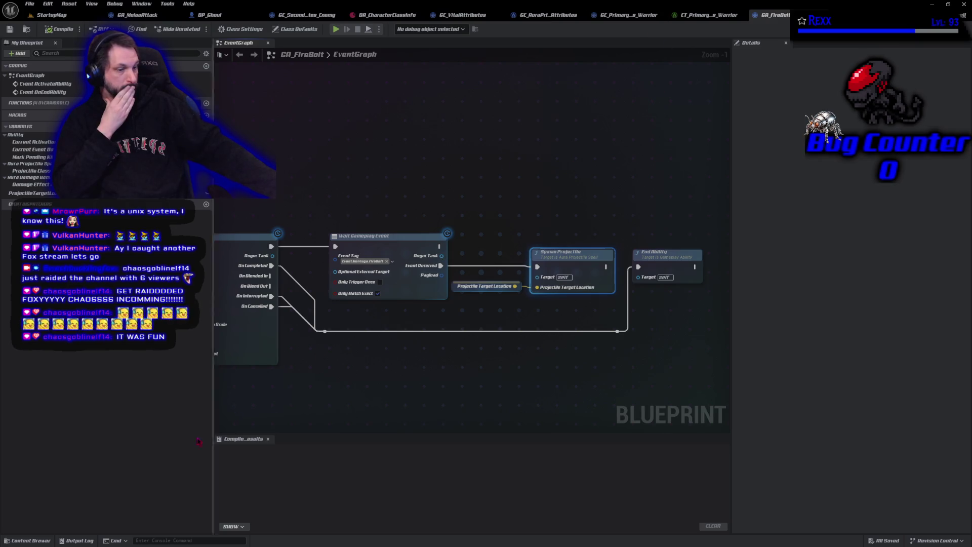
{"action": "left_click", "coordinate": [47, 541]}
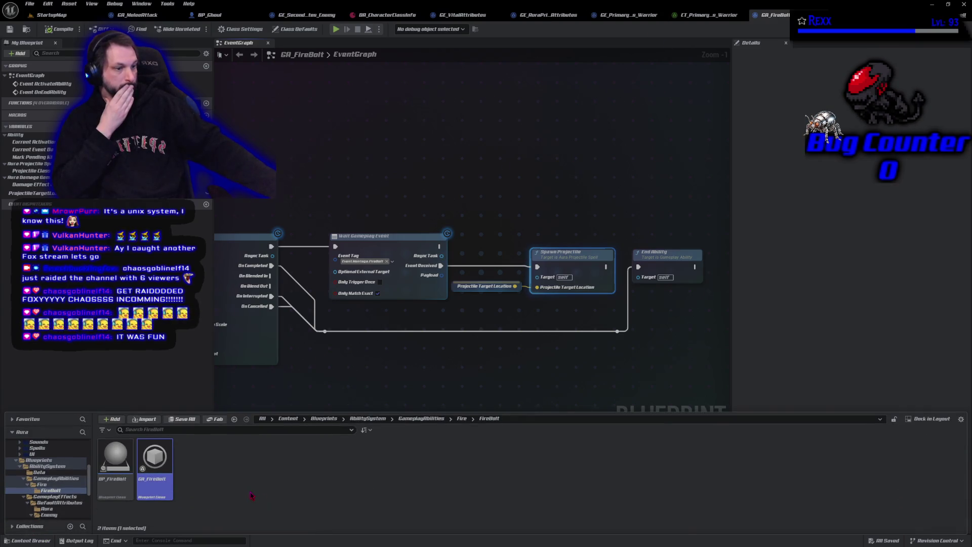
- Open the BP_FireBolt projectile blueprint from the FireBolt folder
{"action": "key", "text": "BackSpace"}
{"action": "double_click", "coordinate": [116, 465]}
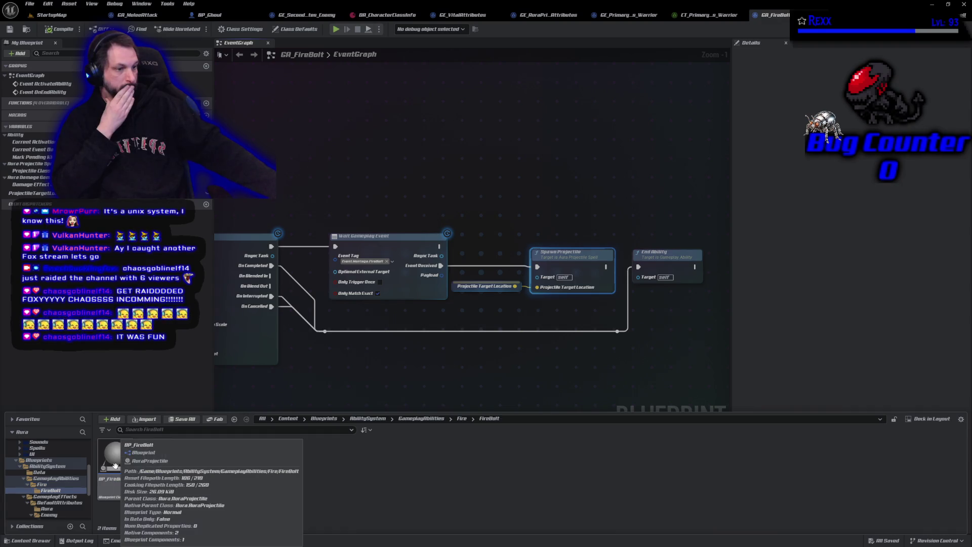
{"action": "double_click", "coordinate": [116, 469]}
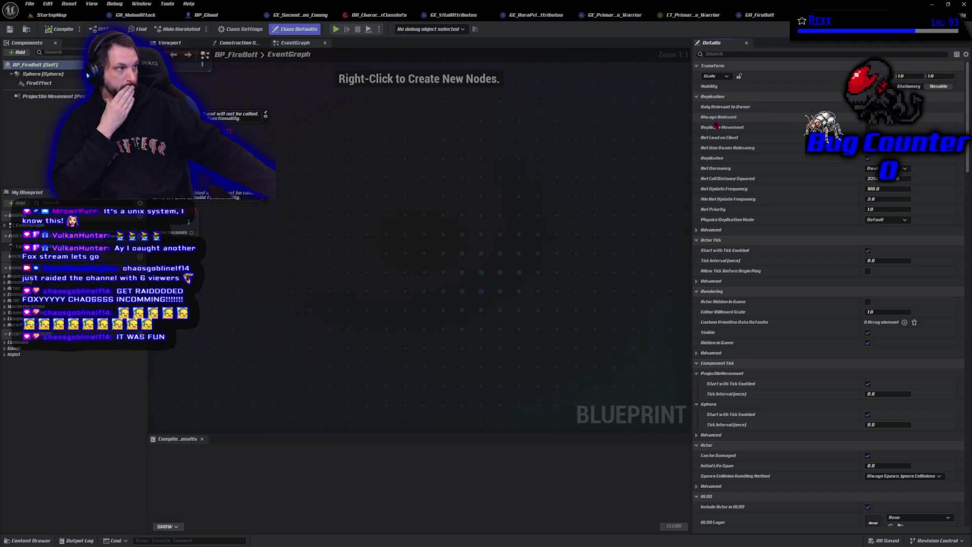
- Browse the AbilitySystem folders and open the CT_Damage curve table from the Data folder
{"action": "left_click", "coordinate": [27, 540]}
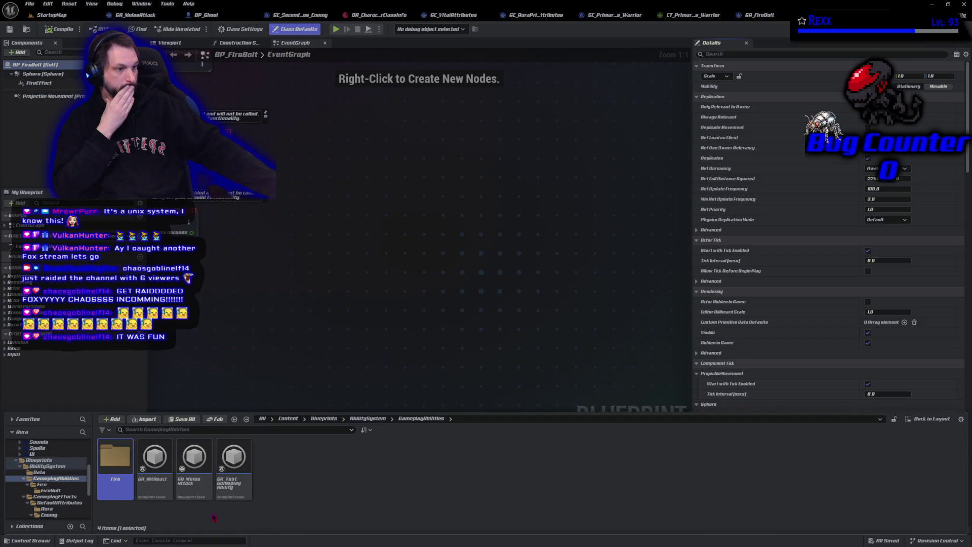
{"action": "key", "text": "ctrl+b"}
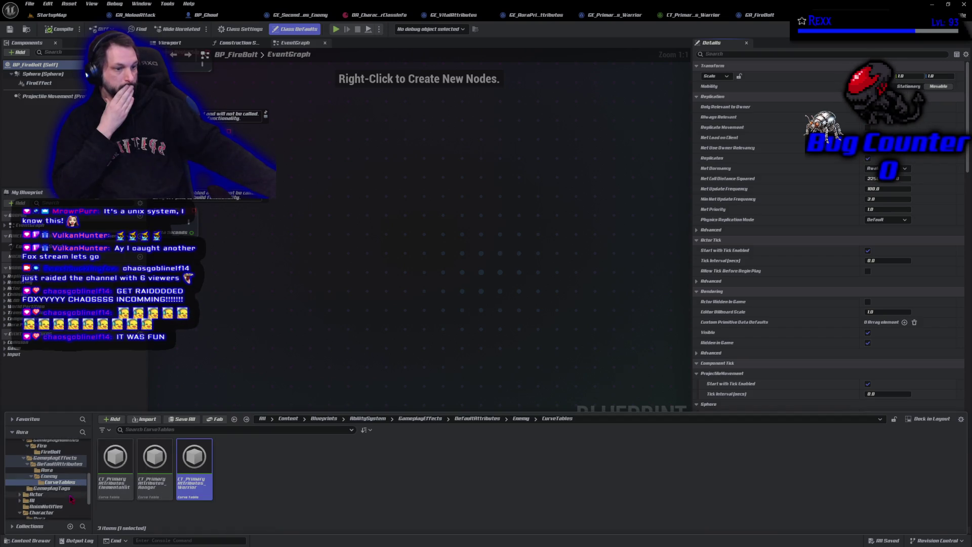
{"action": "scroll", "coordinate": [55, 457], "scroll_direction": "up", "scroll_amount": 2}
{"action": "left_click", "coordinate": [50, 451]}
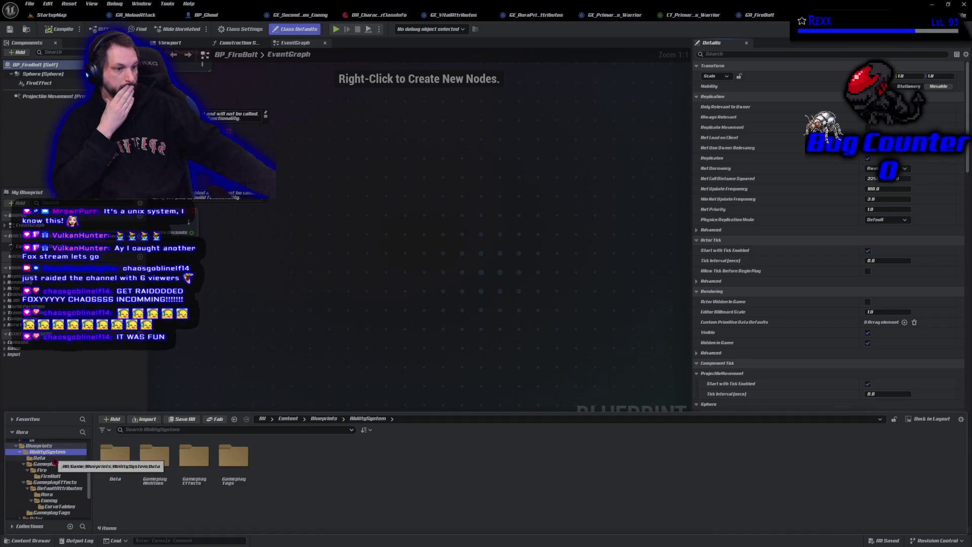
{"action": "double_click", "coordinate": [187, 485]}
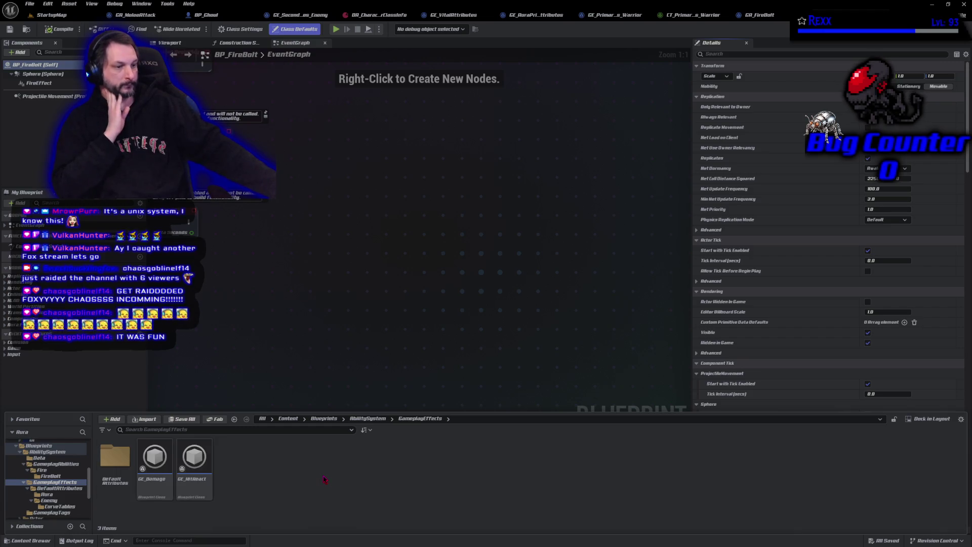
{"action": "key", "text": "alt+Left"}
{"action": "double_click", "coordinate": [233, 480]}
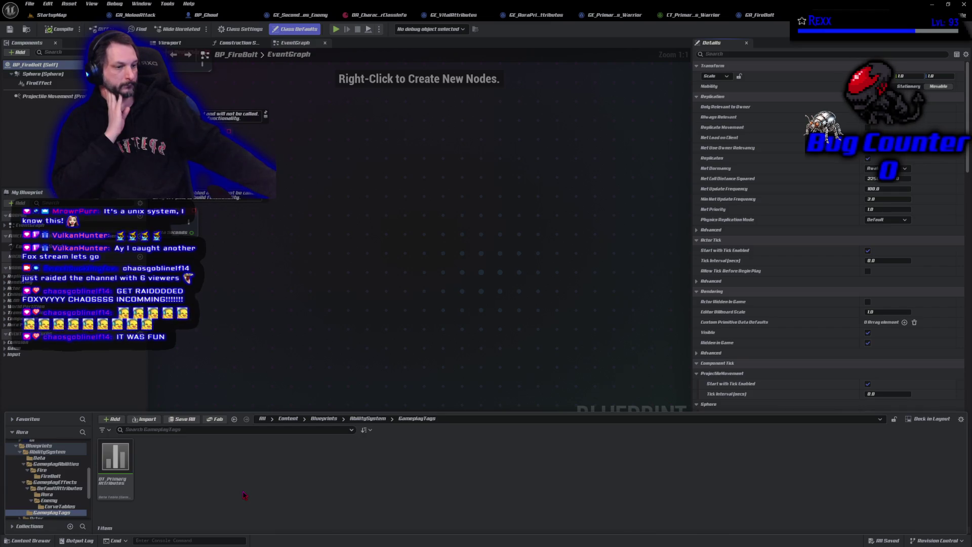
{"action": "key", "text": "alt+Left"}
{"action": "key", "text": "alt+Left"}
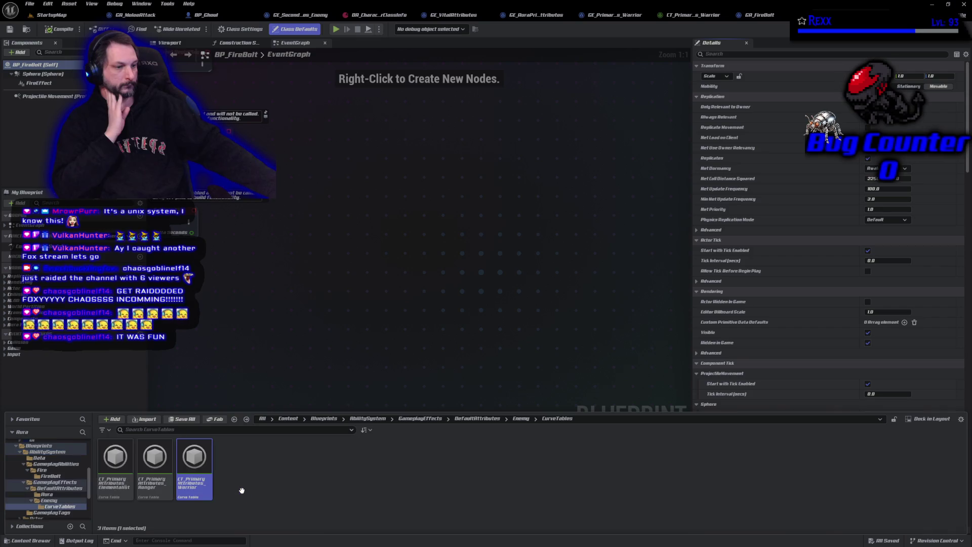
{"action": "key", "text": "alt+Left"}
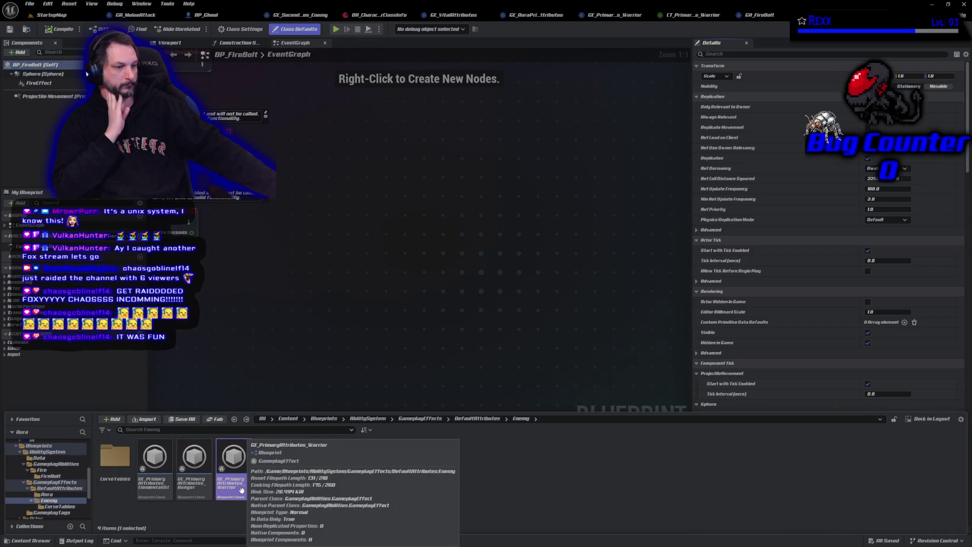
{"action": "left_click", "coordinate": [47, 452]}
{"action": "left_click", "coordinate": [46, 458]}
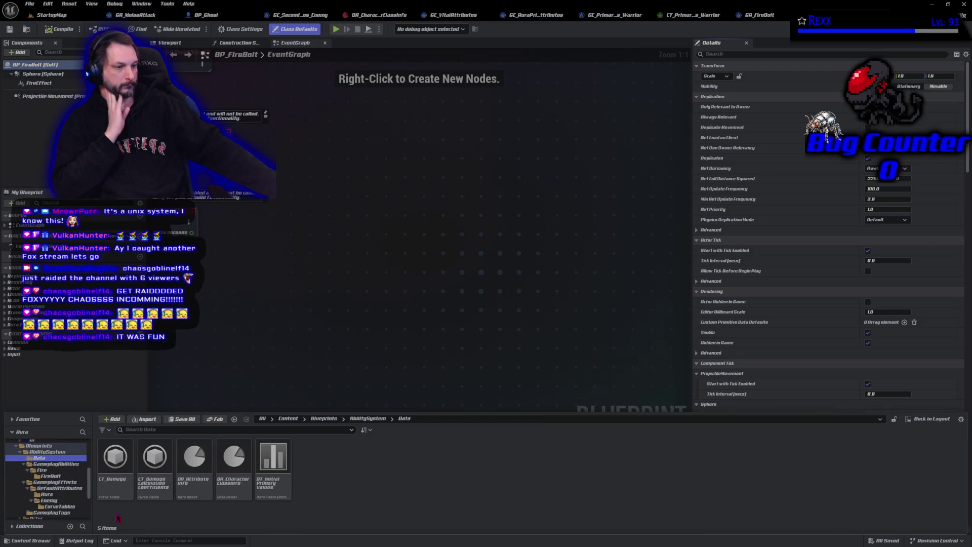
{"action": "double_click", "coordinate": [117, 487]}
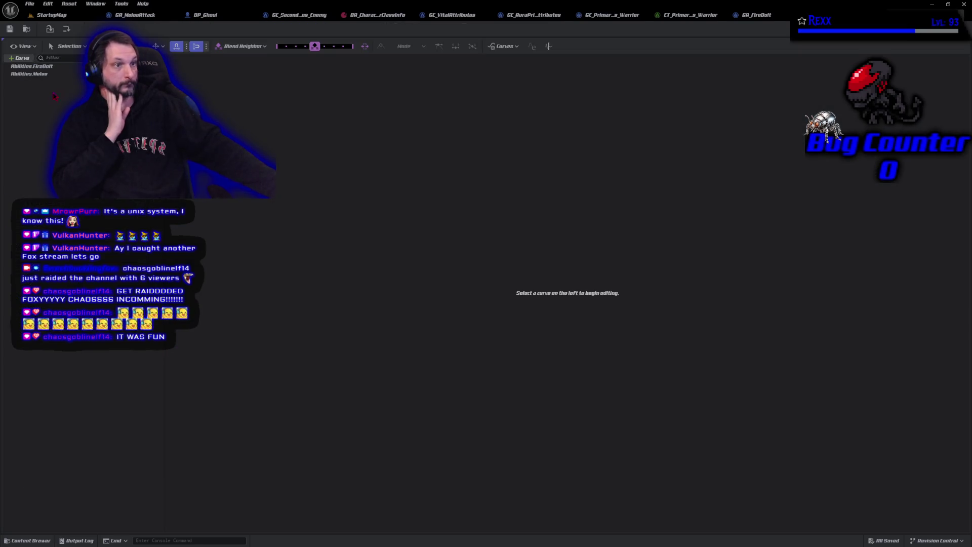
- Show the Abilities.FireBolt curve and select its first keys, panning to the curve's start
{"action": "left_click", "coordinate": [53, 68]}
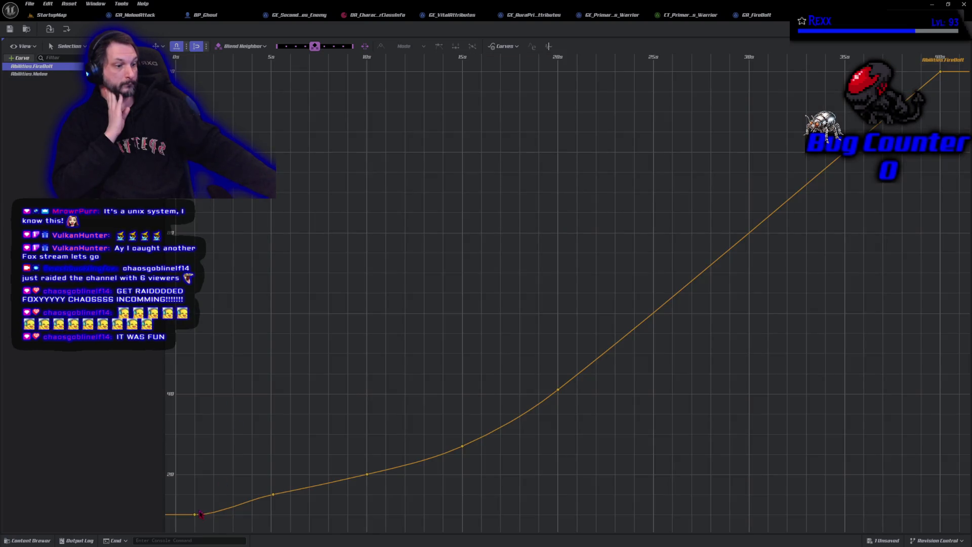
{"action": "mouse_move", "coordinate": [197, 520]}
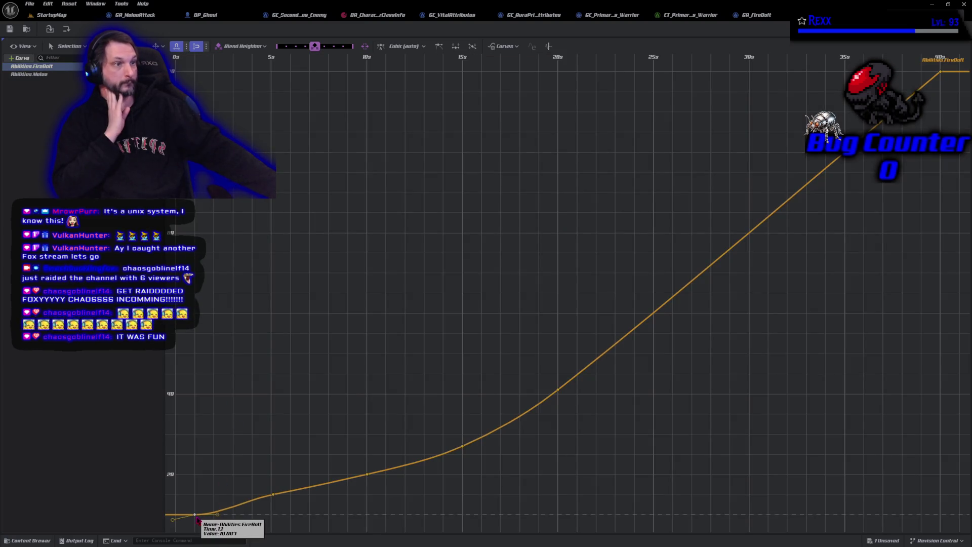
{"action": "left_click", "coordinate": [195, 515]}
{"action": "left_click_drag", "start_coordinate": [261, 434], "coordinate": [319, 390]}
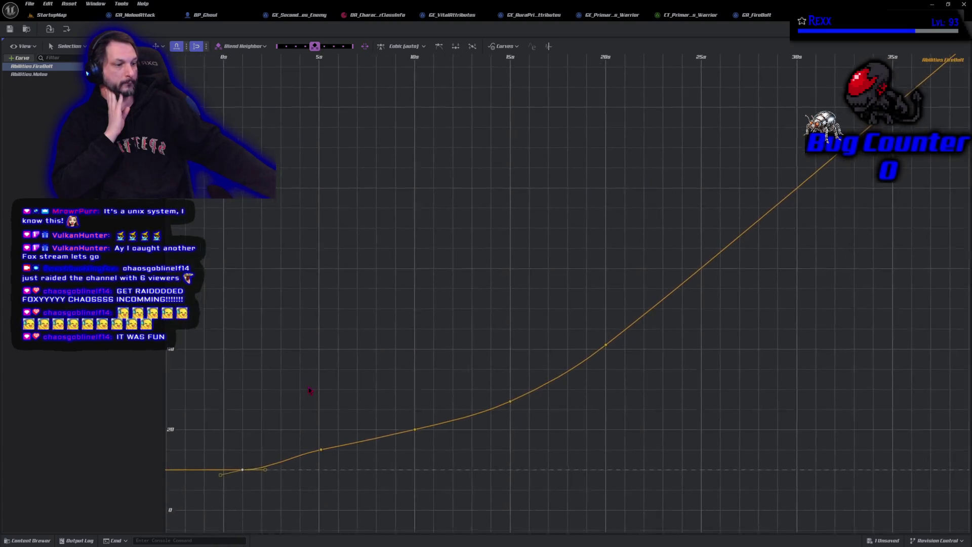
{"action": "left_click", "coordinate": [325, 439]}
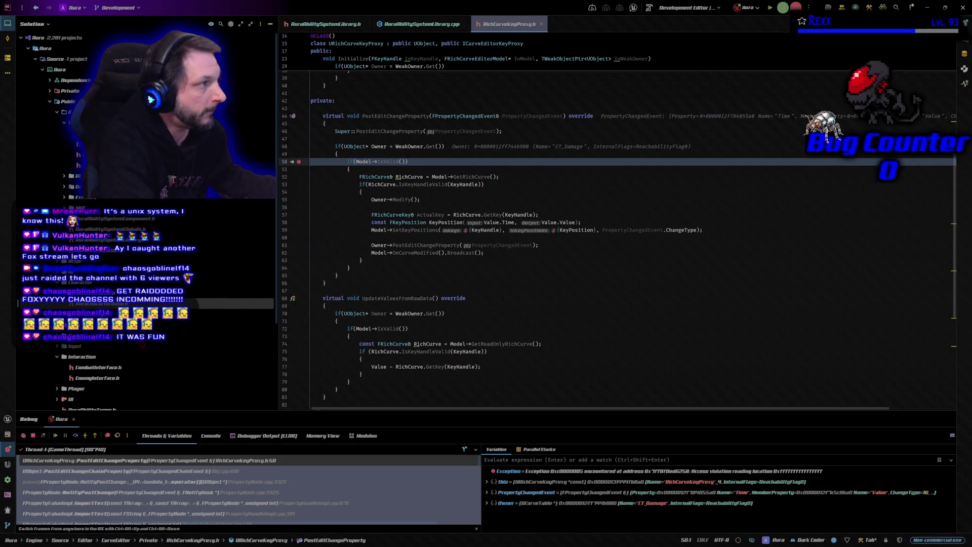
- Resume past the debugger break, then build the Aura project to relaunch Unreal Editor
{"action": "left_click", "coordinate": [771, 10]}
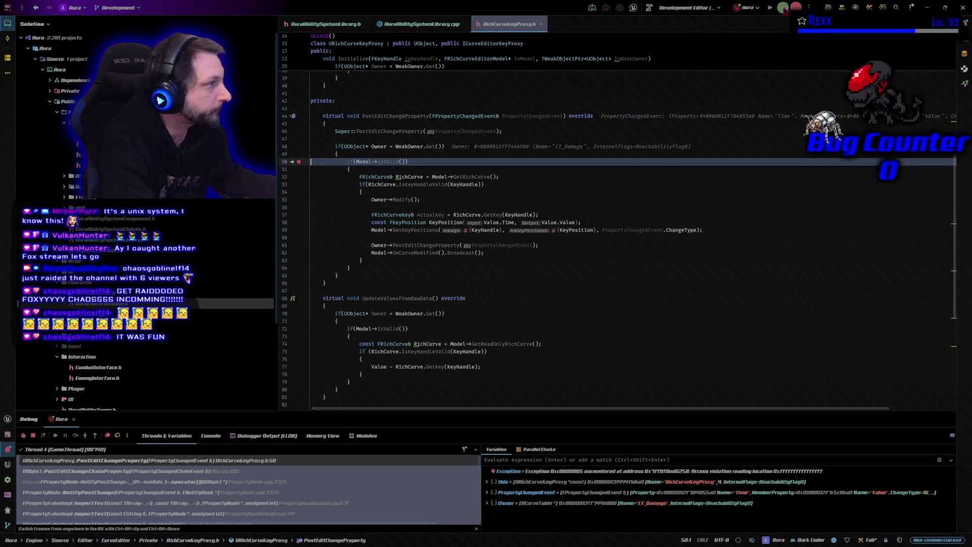
{"action": "key", "text": "F5"}
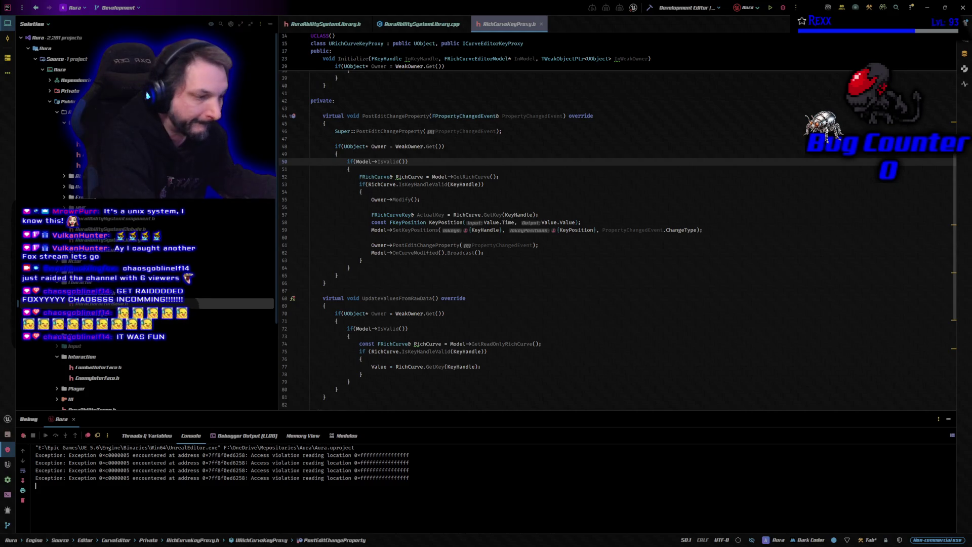
{"action": "left_click", "coordinate": [796, 7]}
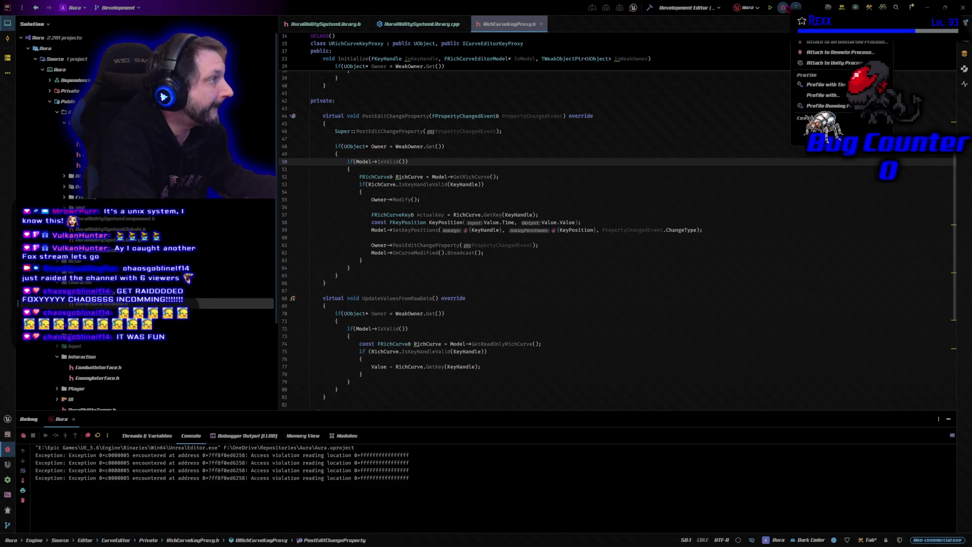
{"action": "left_click", "coordinate": [825, 30]}
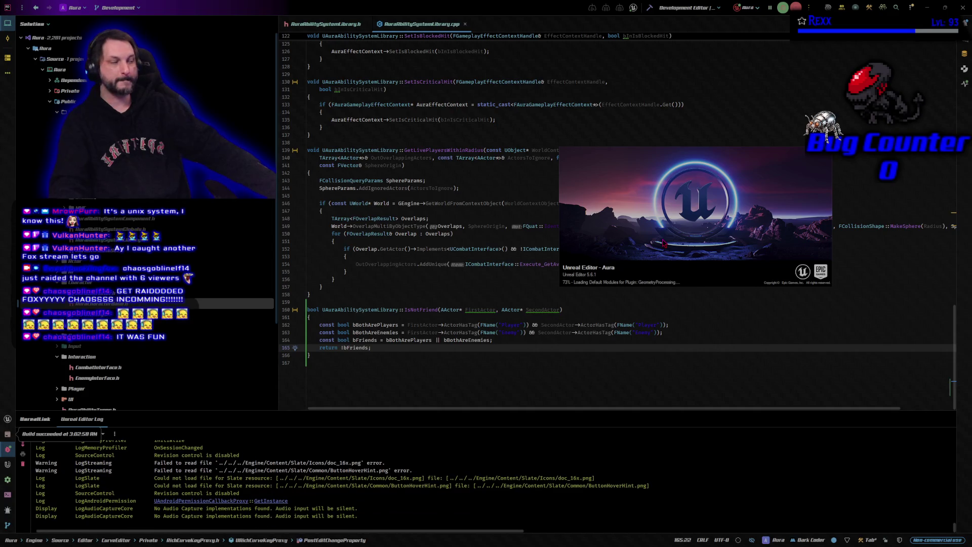
- Move the Unreal loading splash aside while the editor finishes loading the Aura project
{"action": "left_click_drag", "start_coordinate": [680, 215], "coordinate": [694, 209]}
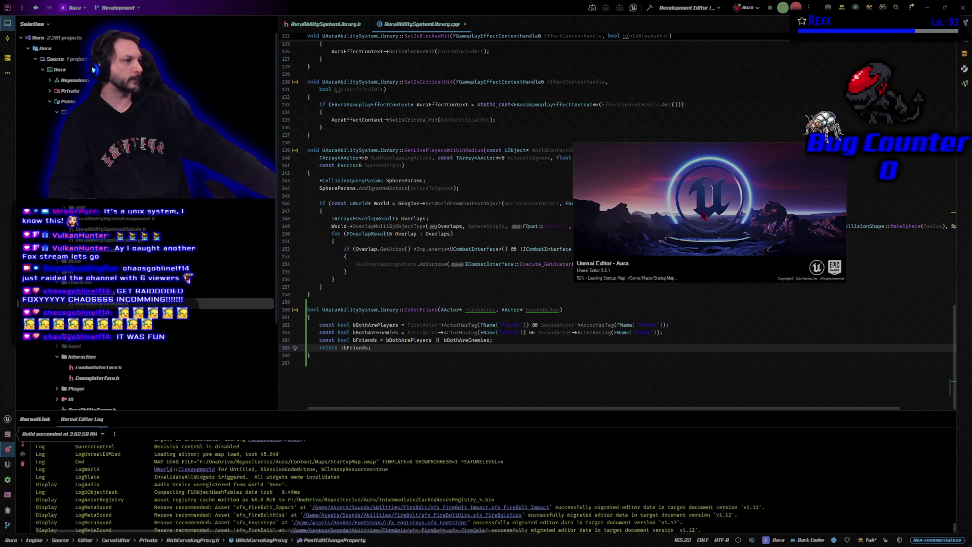
{"action": "left_click_drag", "start_coordinate": [694, 210], "coordinate": [694, 238]}
{"action": "key", "text": "shift+Up"}
{"action": "key", "text": "shift+Up"}
{"action": "key", "text": "shift+Up"}
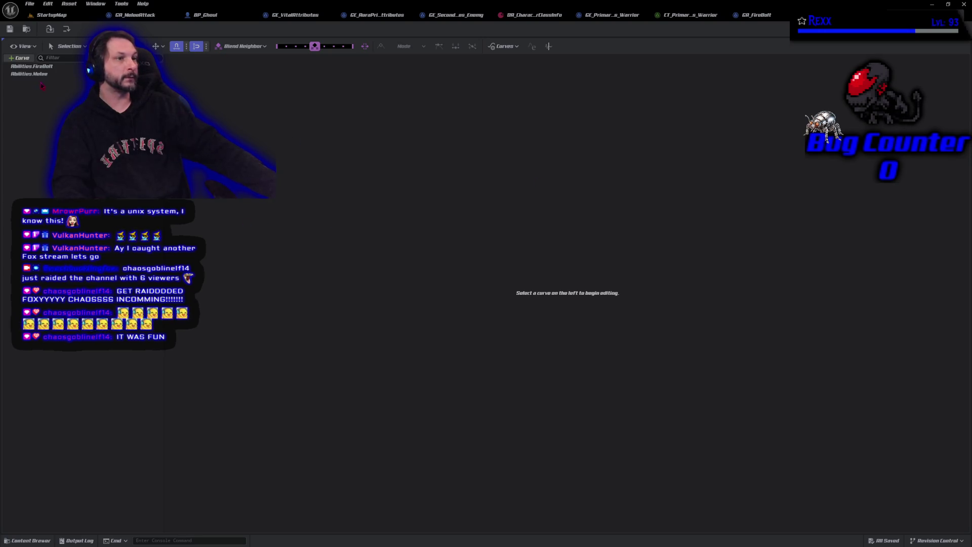
- Display the FireBolt curve, select its first and 5-second keys, and save the table
{"action": "left_click", "coordinate": [31, 66]}
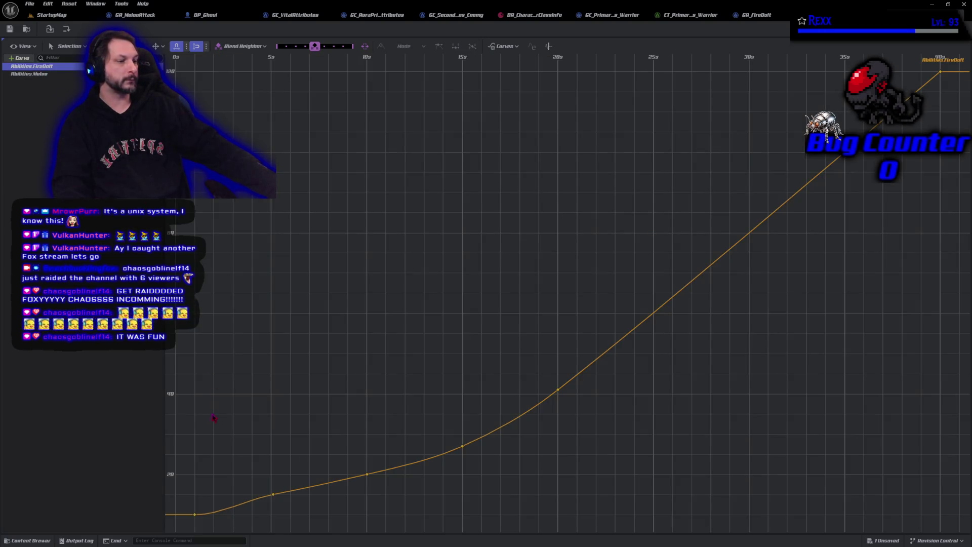
{"action": "mouse_move", "coordinate": [214, 418]}
{"action": "left_mouse_down"}
{"action": "mouse_move", "coordinate": [282, 354]}
{"action": "mouse_move", "coordinate": [252, 432]}
{"action": "mouse_move", "coordinate": [275, 463]}
{"action": "left_mouse_up"}
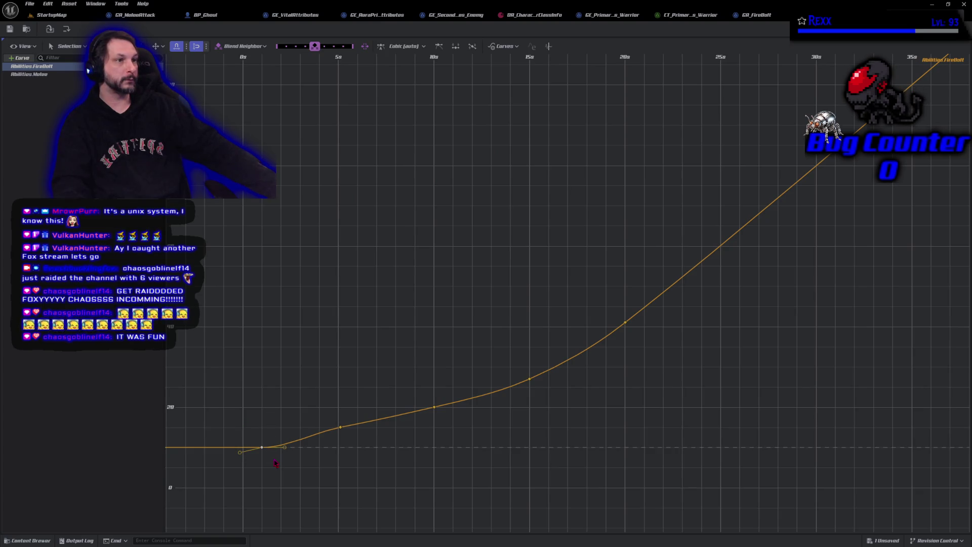
{"action": "left_click", "coordinate": [340, 426]}
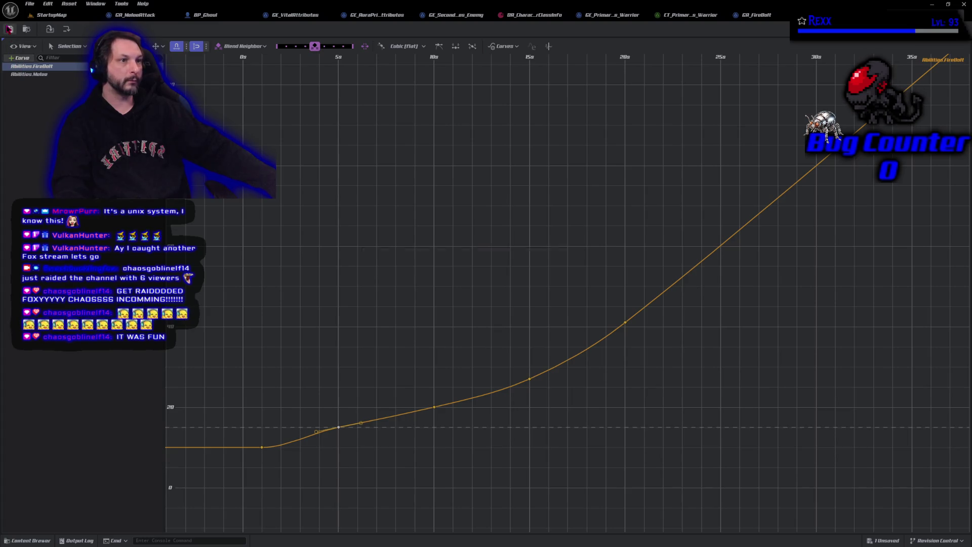
{"action": "left_click", "coordinate": [9, 29]}
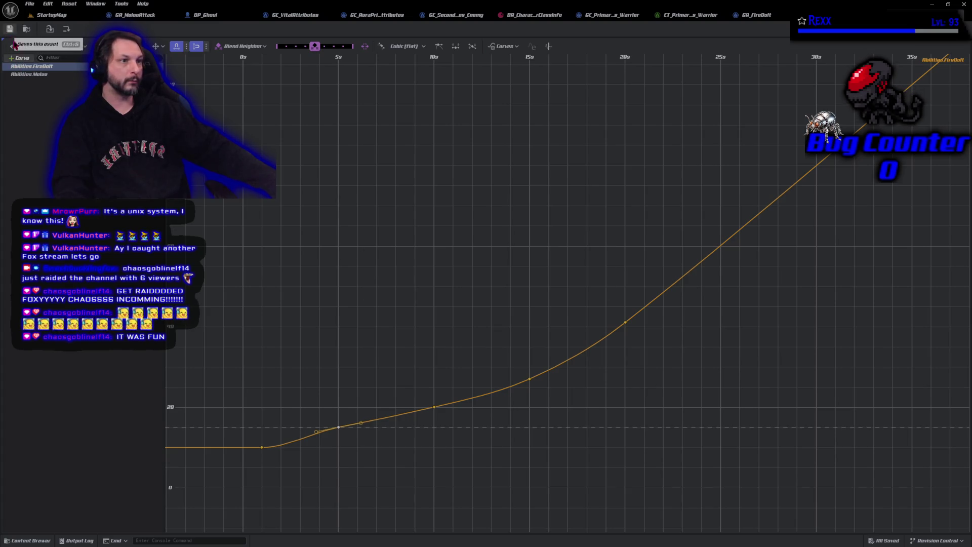
- Set the first FireBolt key's value to 50, save, and return to StartupMap
{"action": "left_click", "coordinate": [261, 448]}
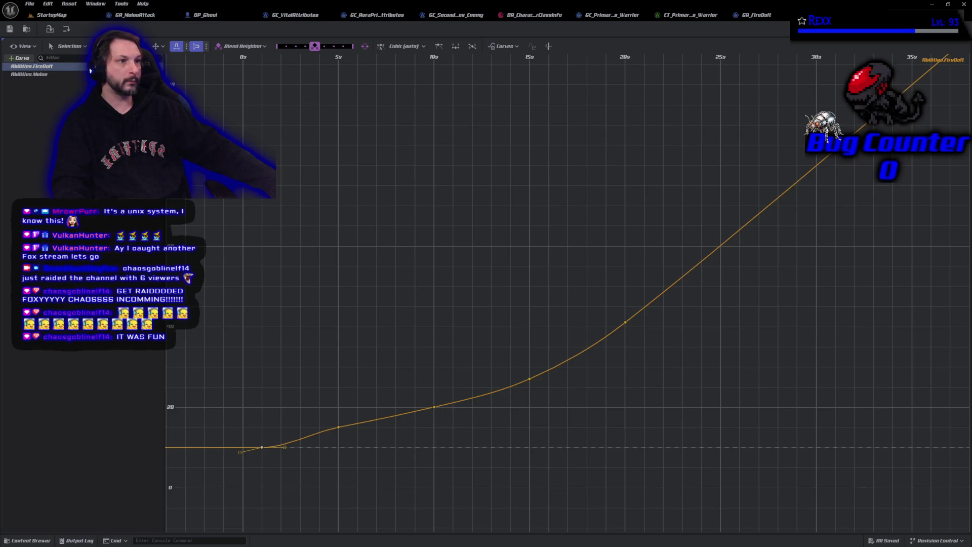
{"action": "type", "text": "50"}
{"action": "key", "text": "Return"}
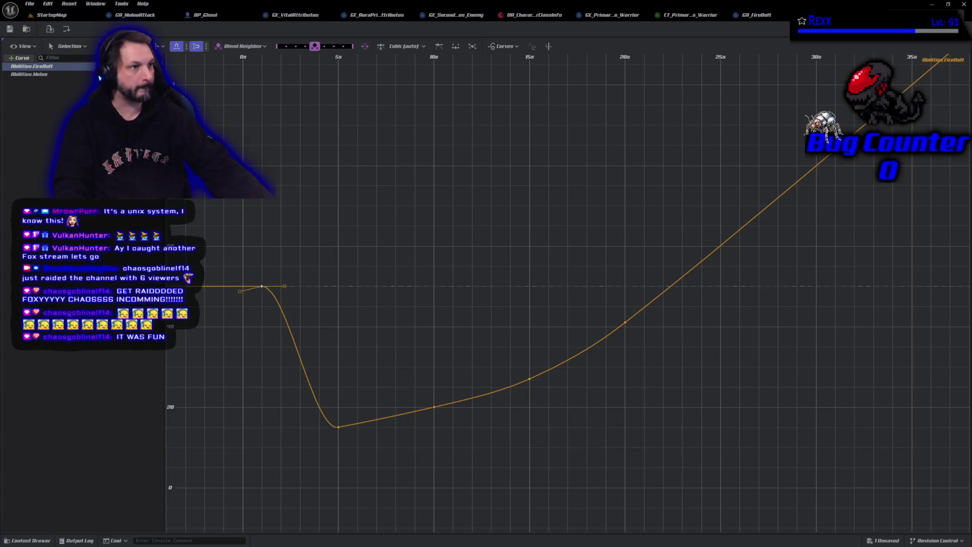
{"action": "left_click", "coordinate": [10, 29]}
{"action": "left_click", "coordinate": [50, 14]}
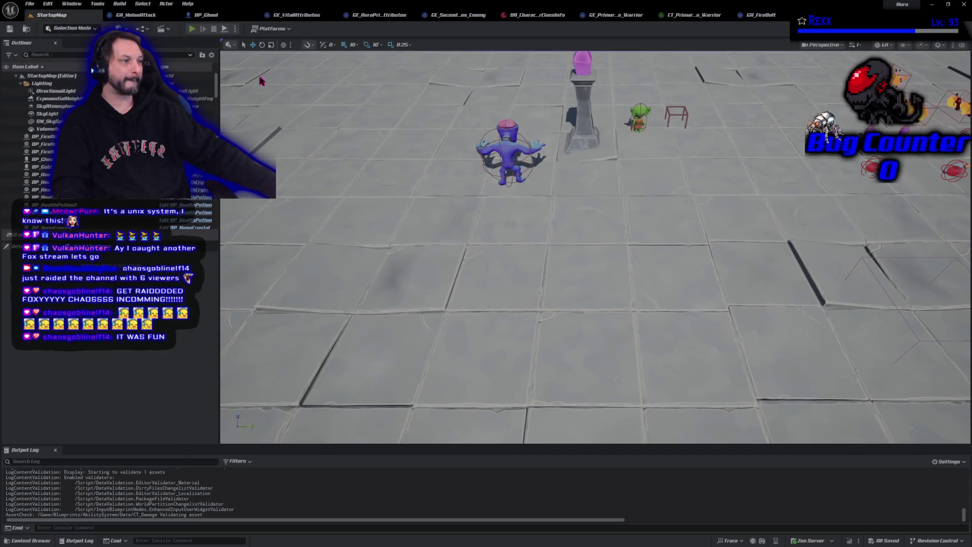
- Playtest StartupMap by casting a firebolt at an enemy, then undo the first key's change
{"action": "key", "text": "alt+p"}
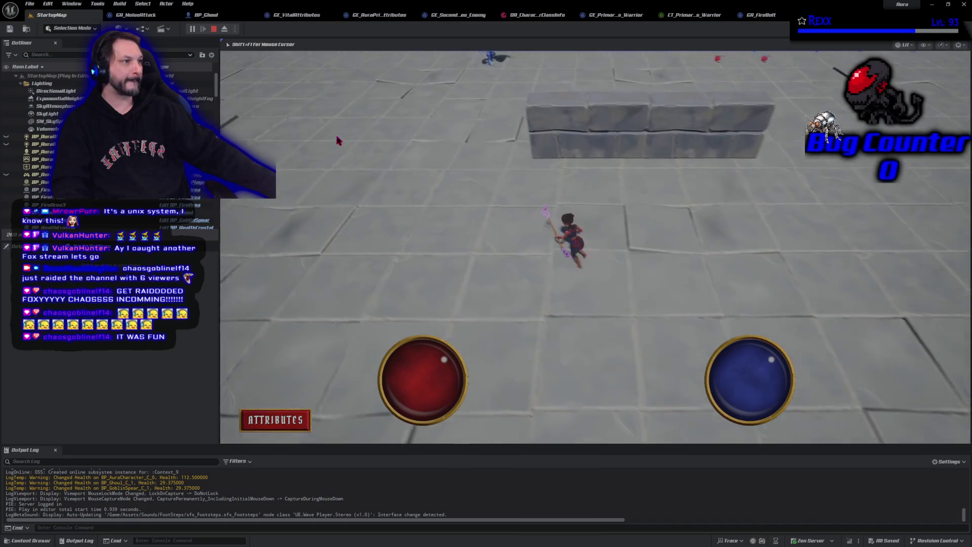
{"action": "left_click", "coordinate": [338, 141]}
{"action": "left_click", "coordinate": [577, 99]}
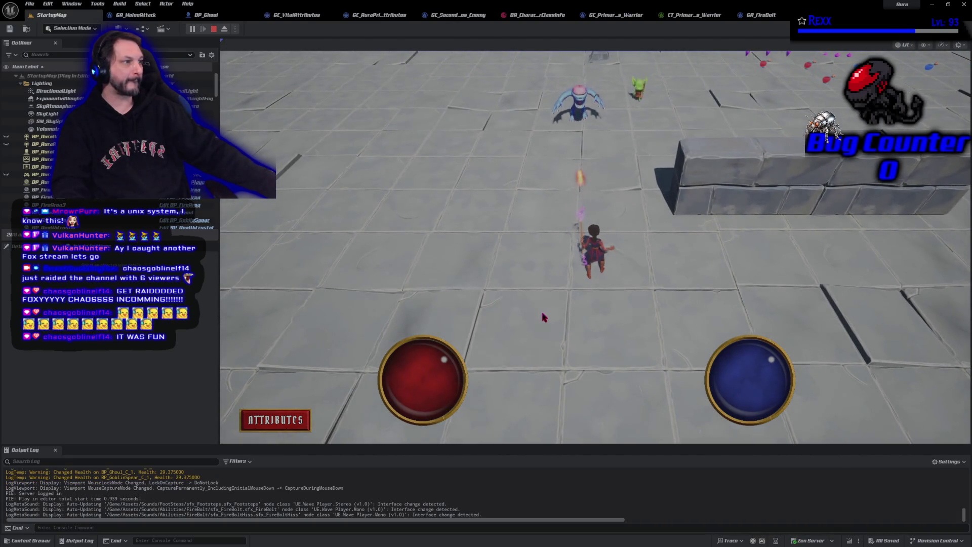
{"action": "left_click", "coordinate": [214, 29]}
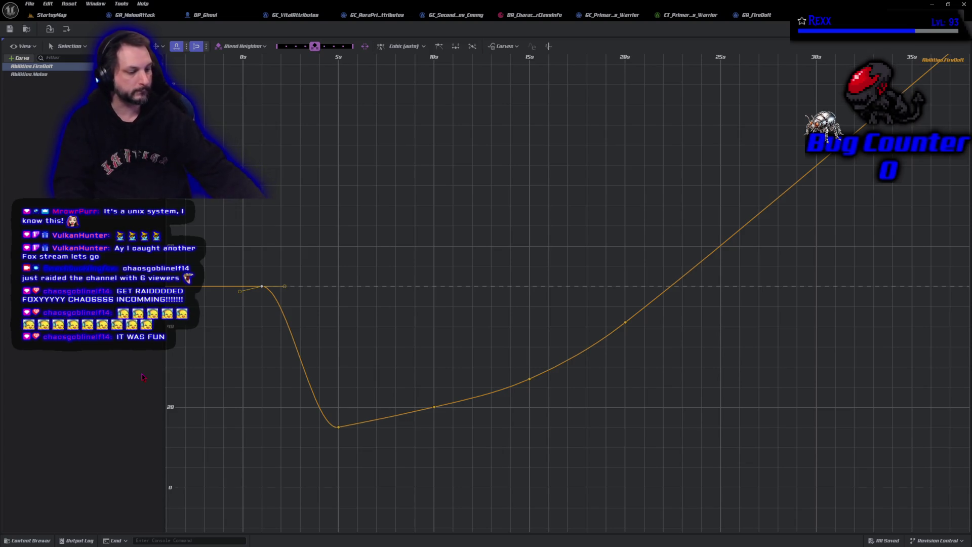
{"action": "key", "text": "ctrl+z"}
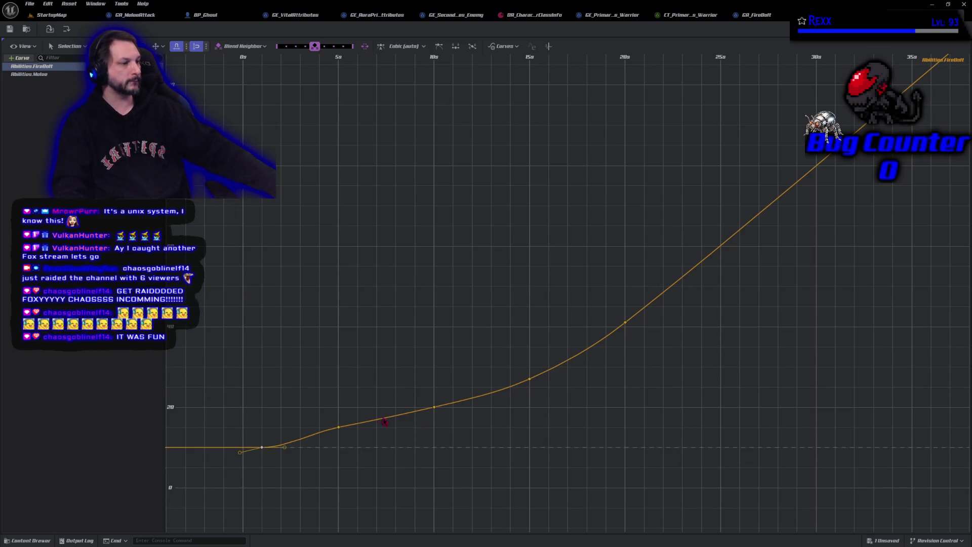
- Check the FireBolt keys at 10, 15 and 5 seconds and the first key, then save
{"action": "left_click", "coordinate": [420, 400]}
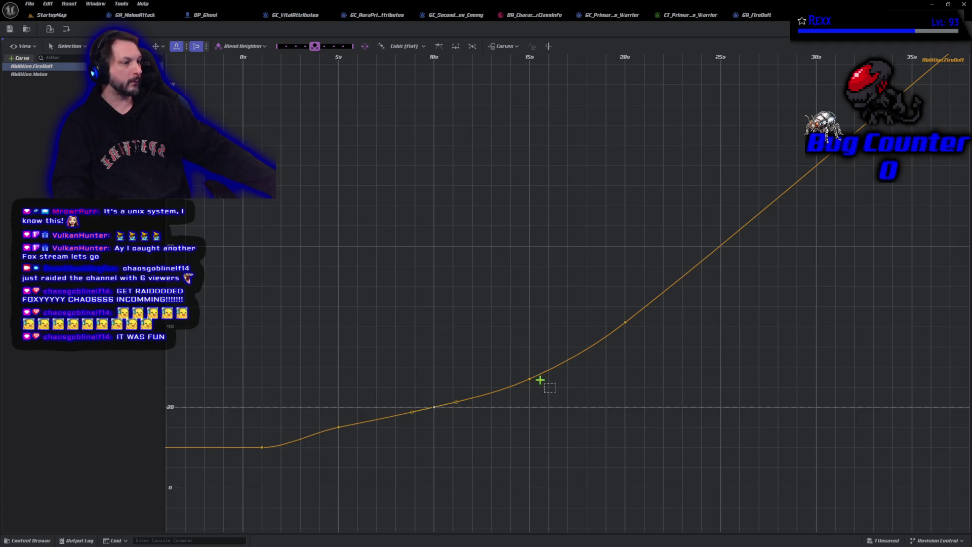
{"action": "left_click", "coordinate": [517, 370]}
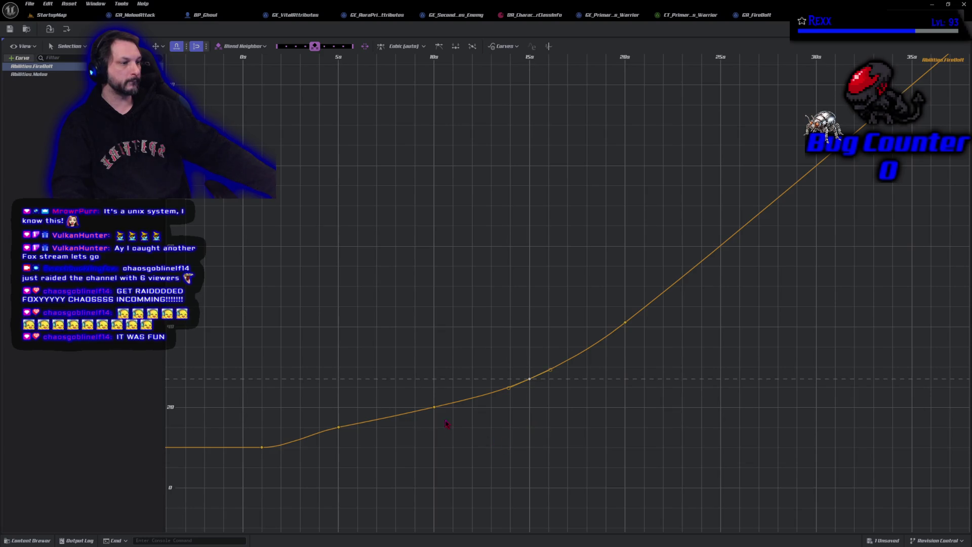
{"action": "left_click", "coordinate": [432, 406]}
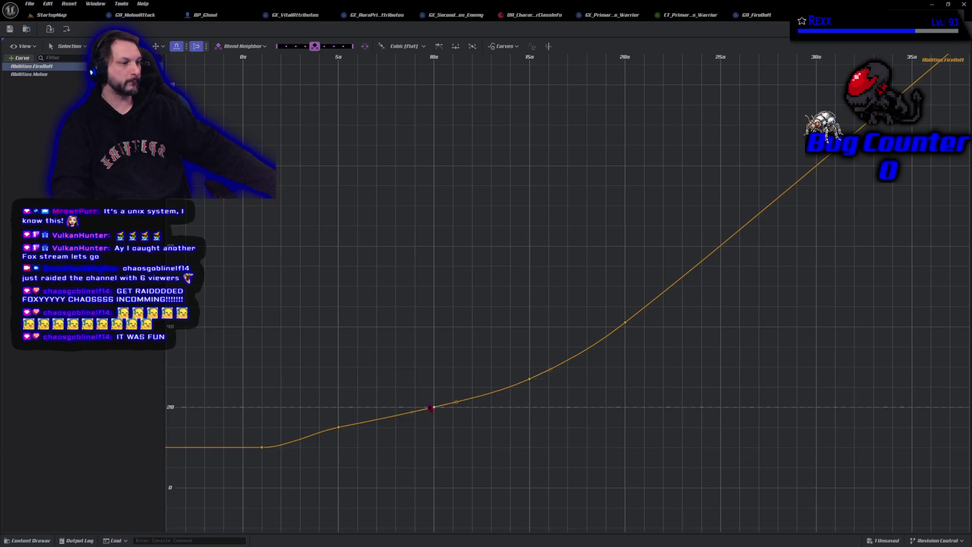
{"action": "left_click", "coordinate": [337, 427]}
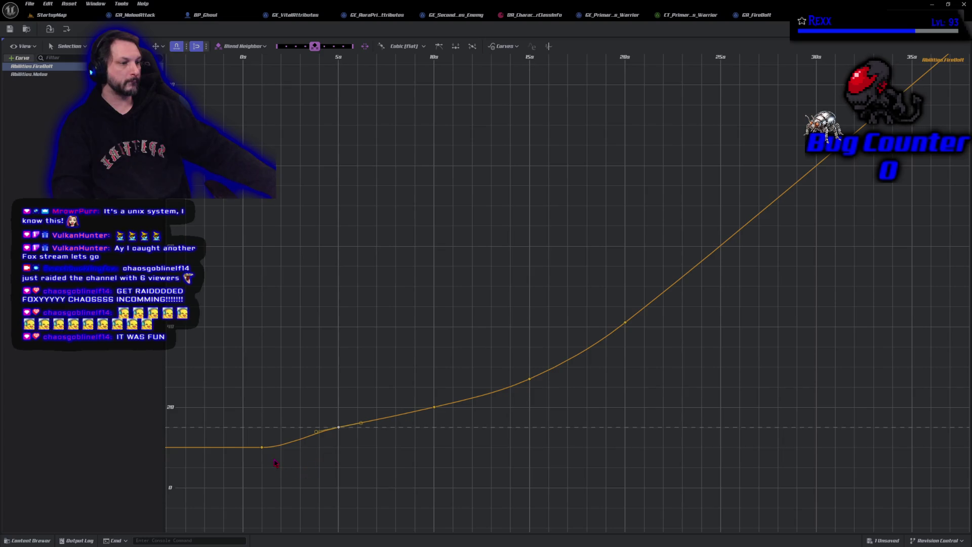
{"action": "left_click_drag", "start_coordinate": [255, 443], "coordinate": [254, 442]}
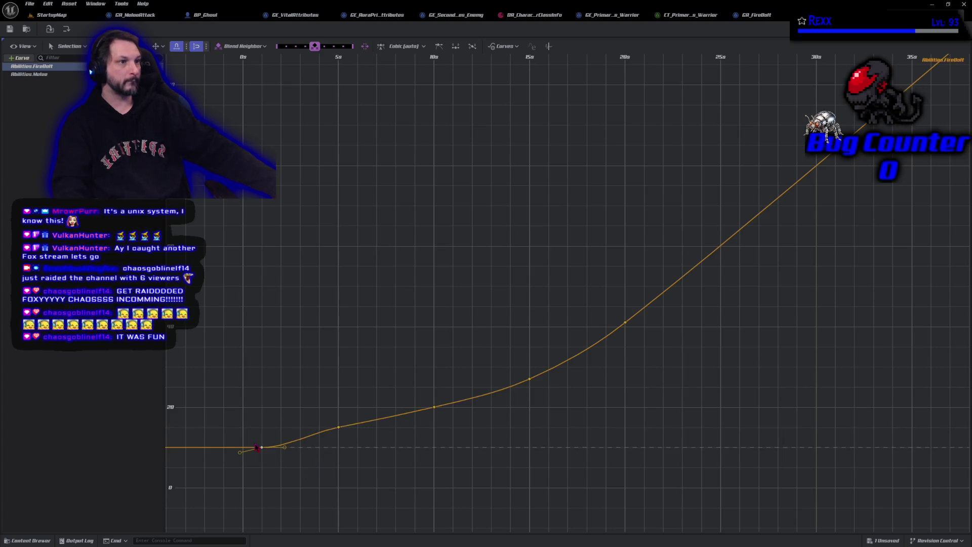
{"action": "left_click", "coordinate": [9, 30]}
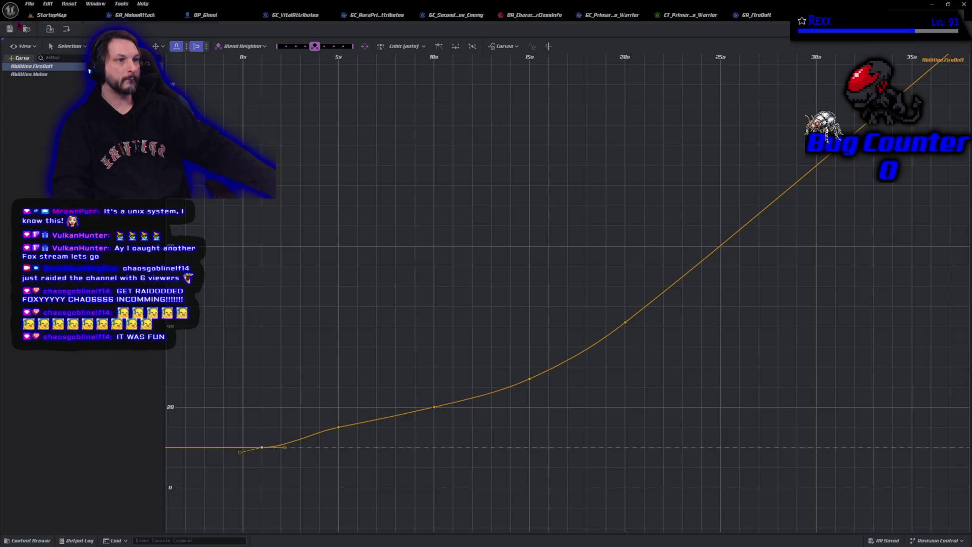
- Playtest StartupMap again, running the character toward the enemies
{"action": "left_click", "coordinate": [51, 14]}
{"action": "left_click", "coordinate": [192, 29]}
{"action": "left_click", "coordinate": [370, 140]}
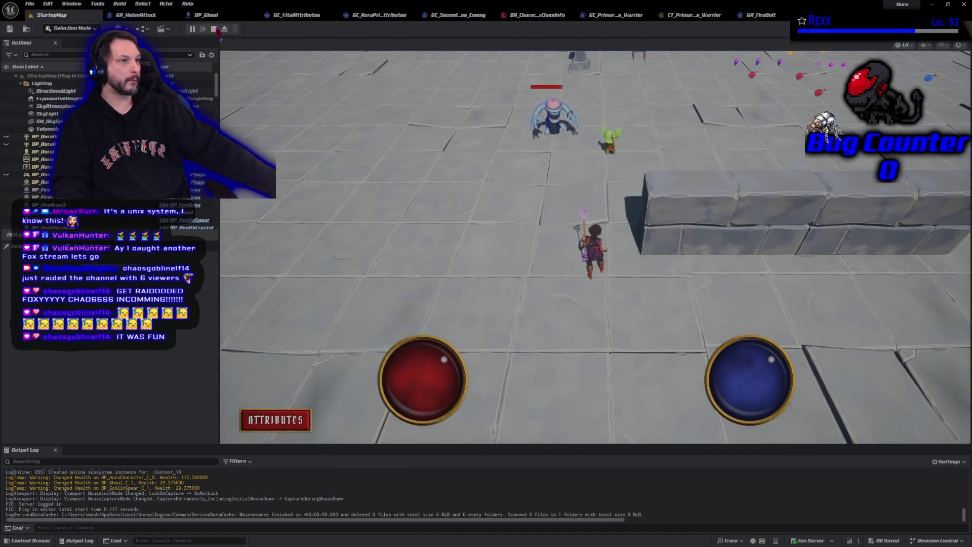
{"action": "key", "text": "Escape"}
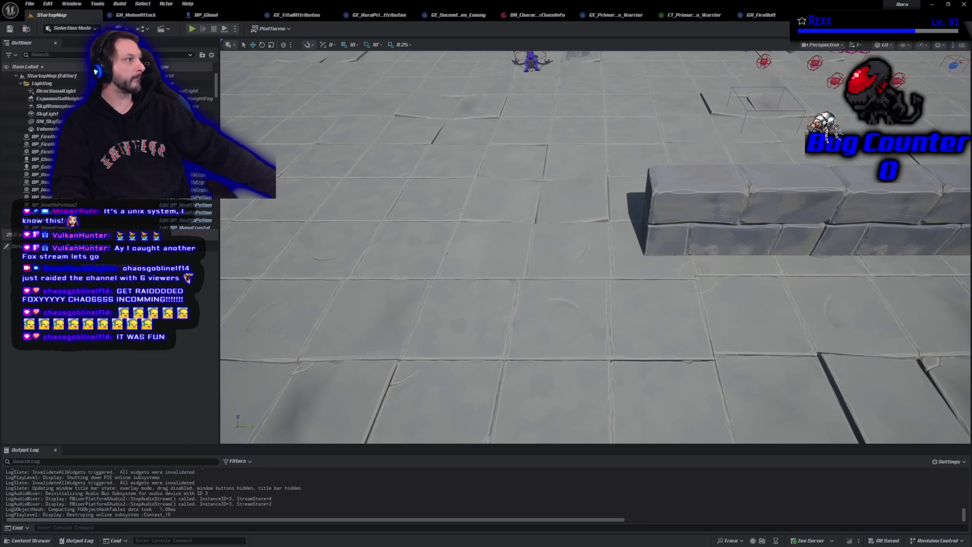
- Close the BP_FireBolt and GA_FireBolt tabs to reach the Warrior primary-attributes curve table
{"action": "key", "text": "alt+Tab"}
{"action": "key", "text": "alt+Tab"}
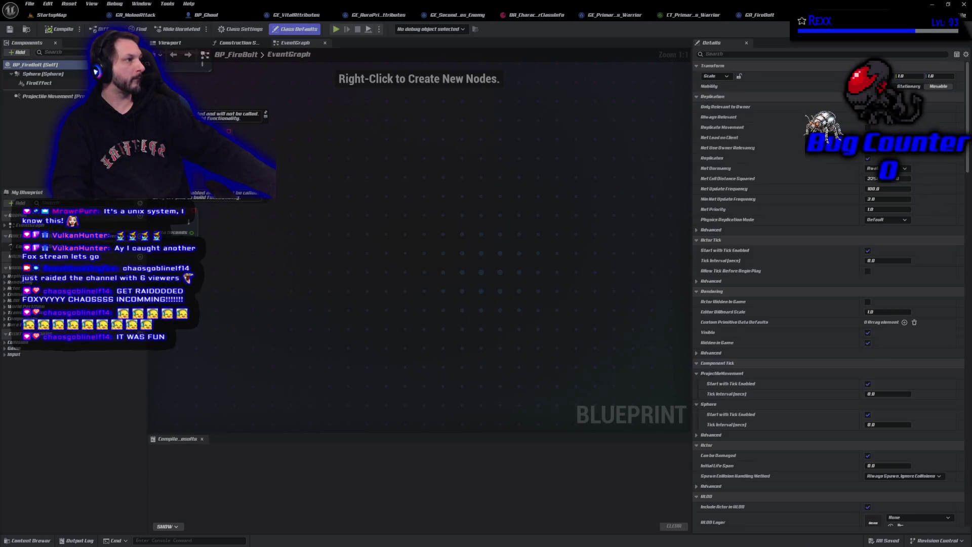
{"action": "left_click", "coordinate": [782, 15]}
{"action": "left_click", "coordinate": [782, 15]}
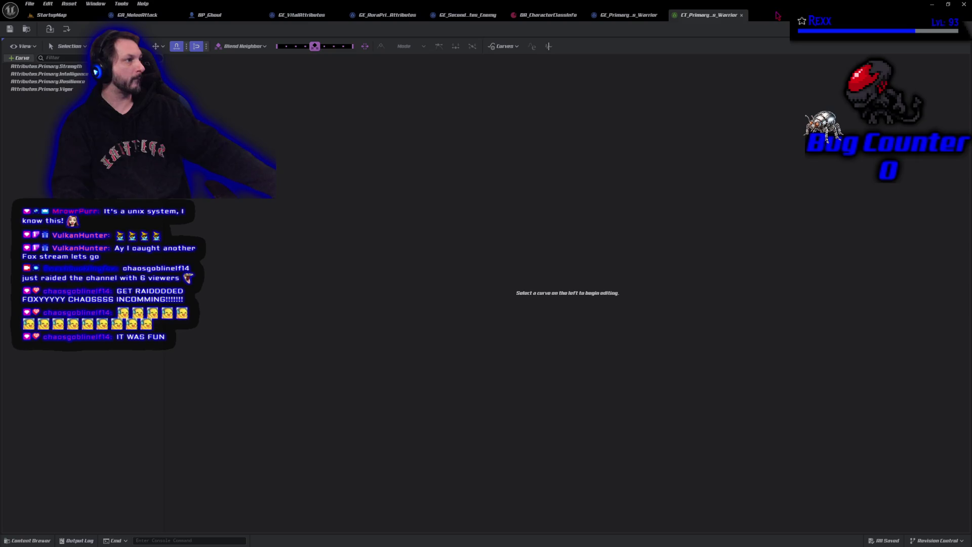
- Check Resilience's first key and the Warrior primary-attributes effect, then show the Attributes.Primary.Vigor curve
{"action": "left_click", "coordinate": [48, 82]}
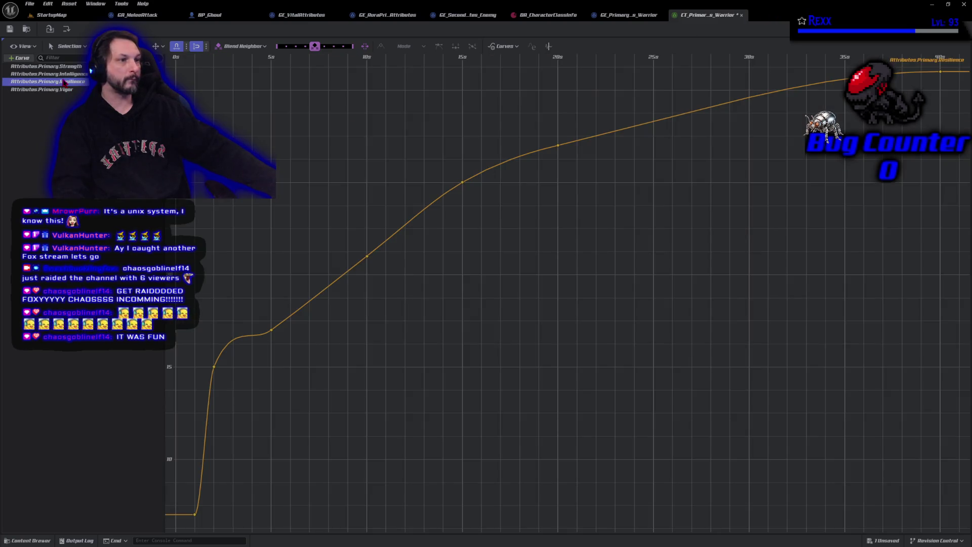
{"action": "left_click", "coordinate": [193, 512]}
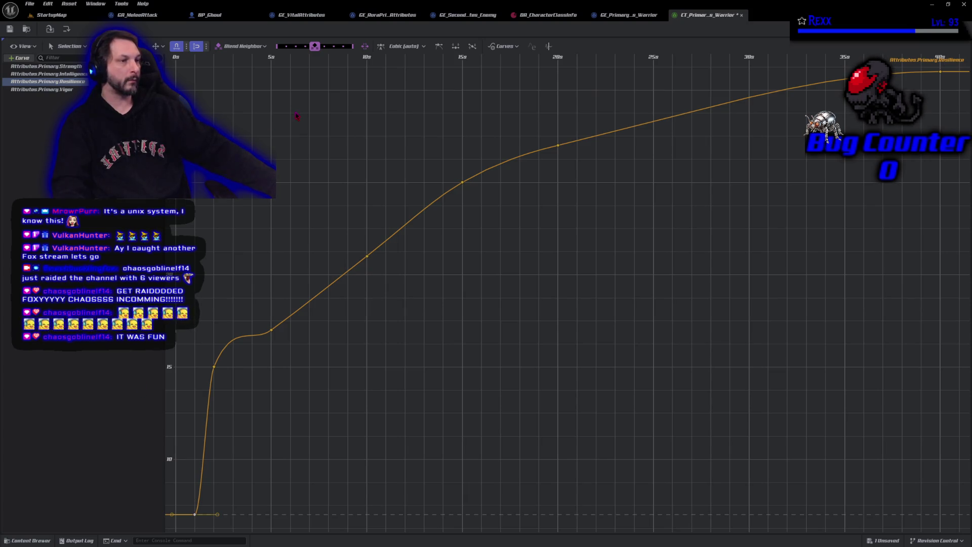
{"action": "left_click", "coordinate": [622, 15]}
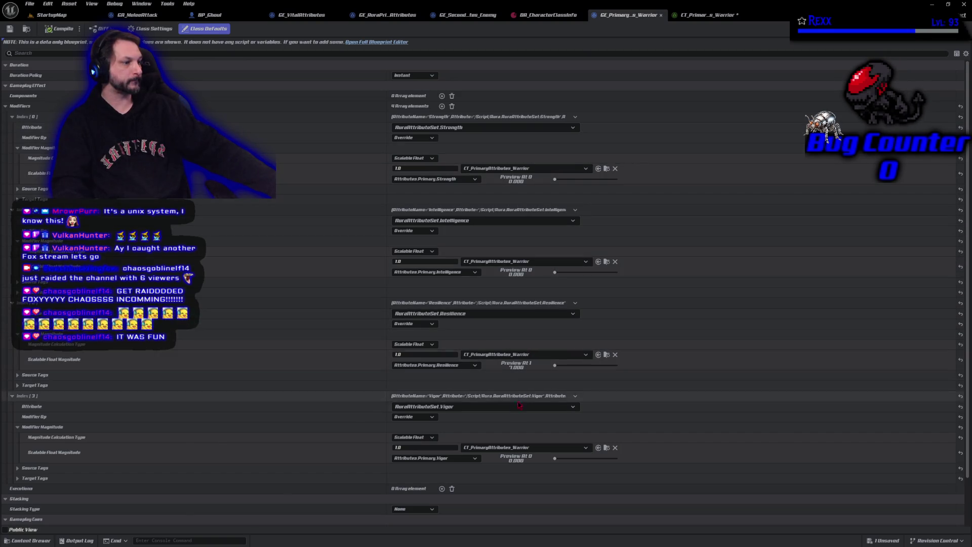
{"action": "left_click", "coordinate": [707, 15]}
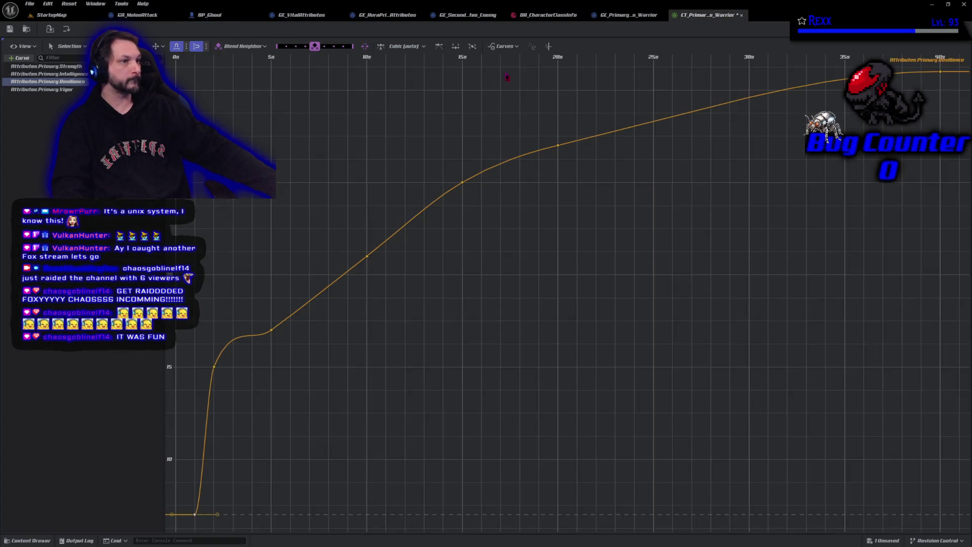
{"action": "left_click", "coordinate": [57, 89]}
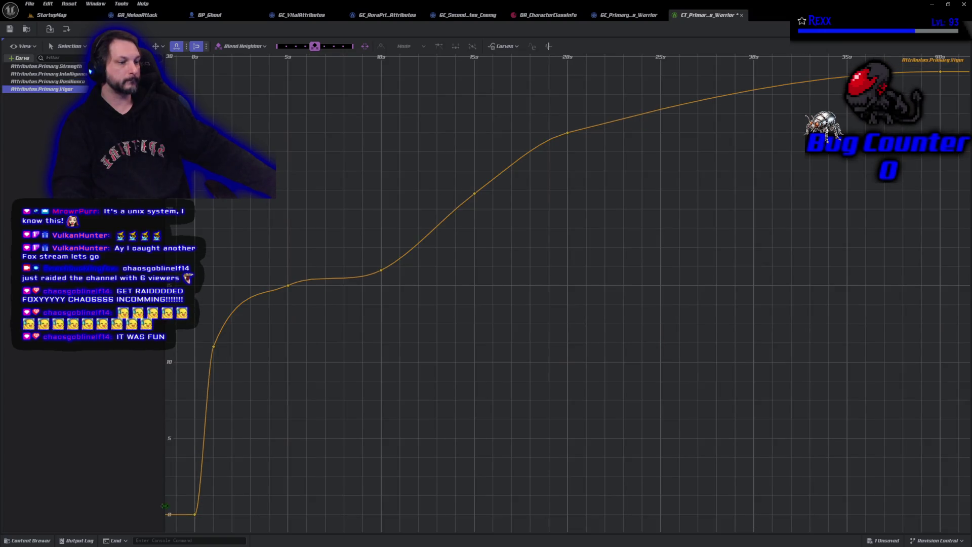
- Compare the opening keys of the Vigor and Resilience curves, ending on the Vigor curve
{"action": "left_click", "coordinate": [194, 513]}
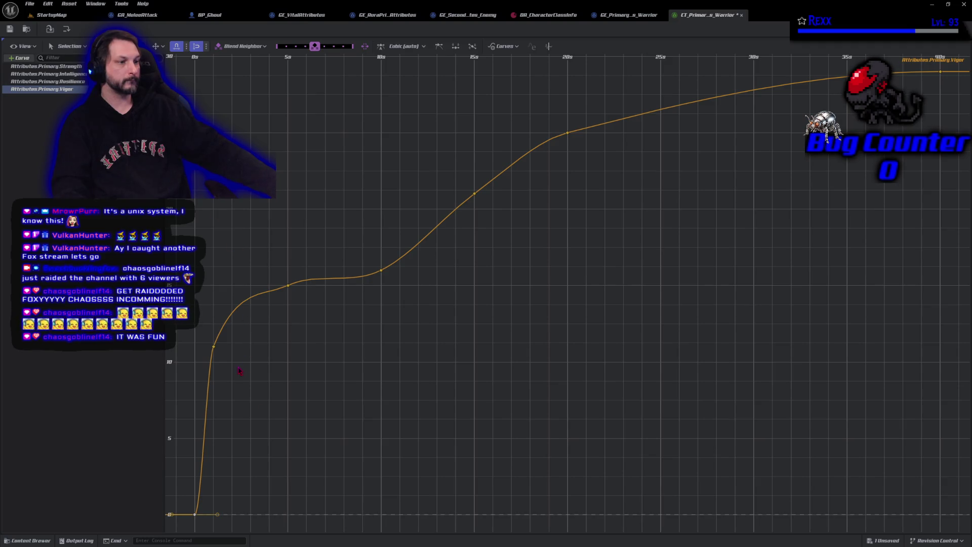
{"action": "left_click", "coordinate": [213, 346]}
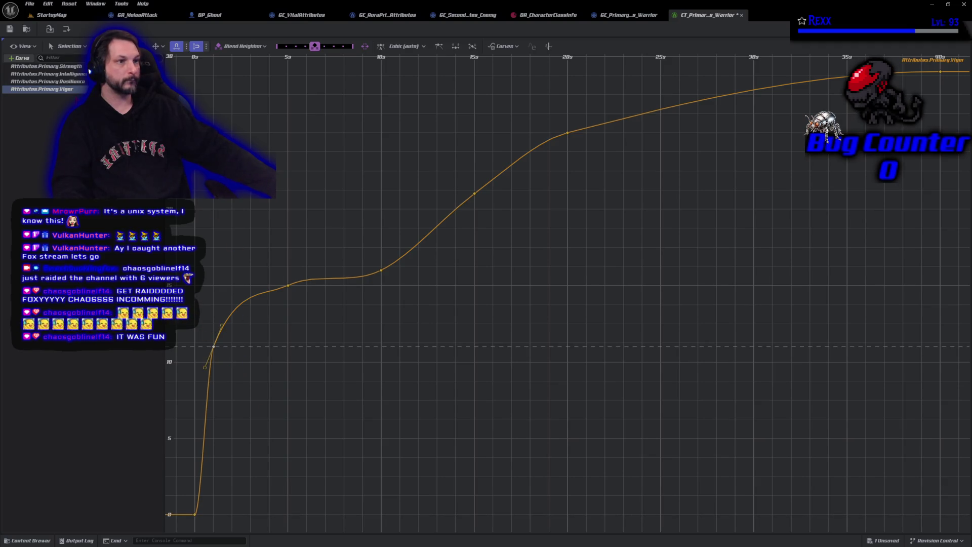
{"action": "left_click", "coordinate": [75, 81]}
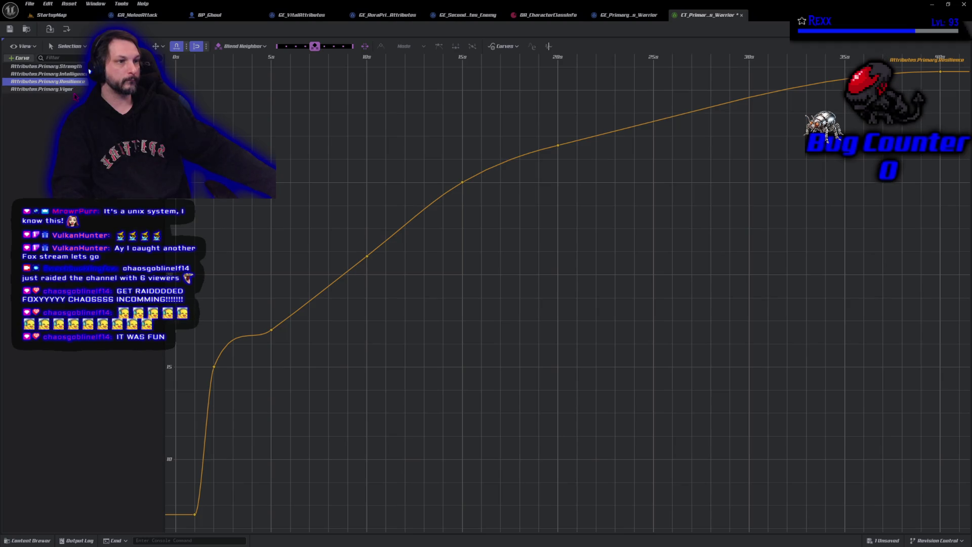
{"action": "left_click", "coordinate": [213, 367]}
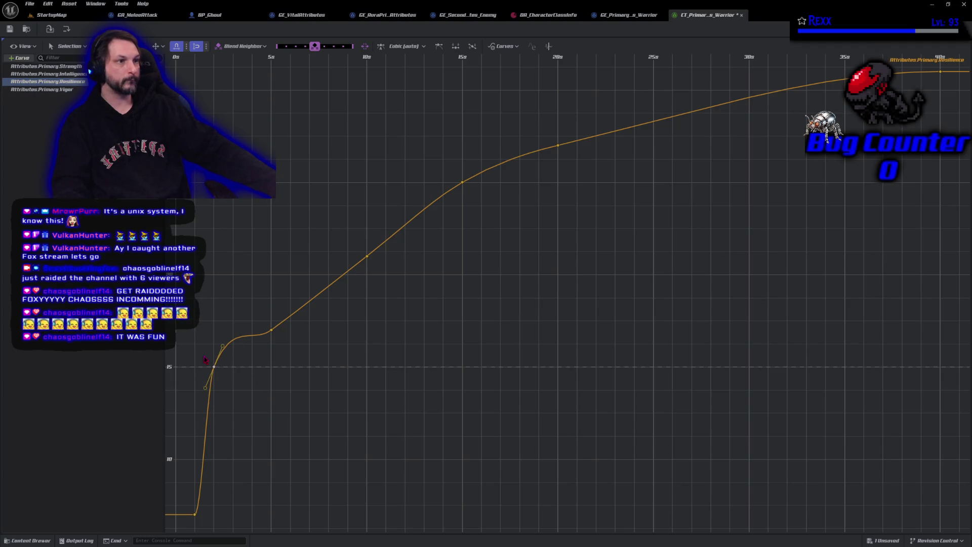
{"action": "mouse_move", "coordinate": [218, 522]}
{"action": "left_mouse_down"}
{"action": "mouse_move", "coordinate": [476, 442]}
{"action": "mouse_move", "coordinate": [525, 472]}
{"action": "left_mouse_up"}
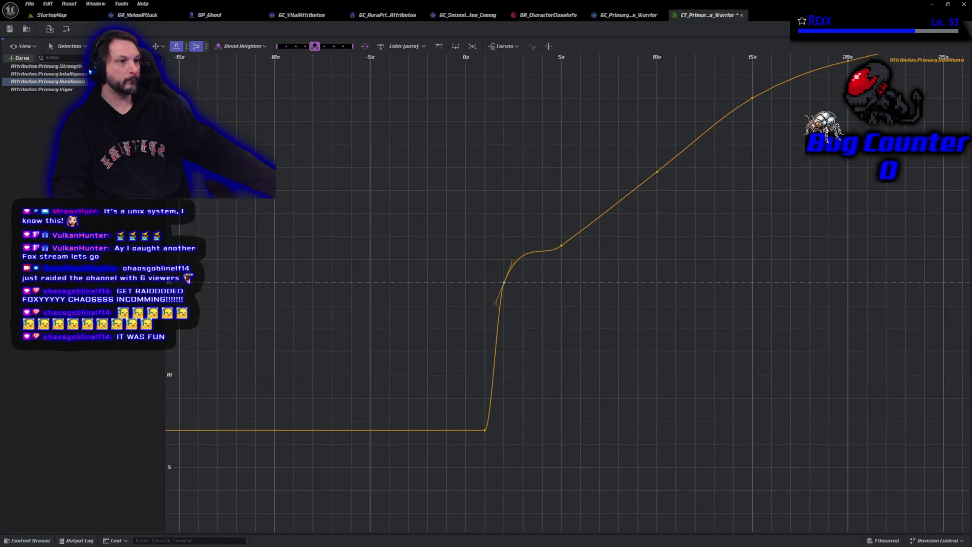
{"action": "left_click", "coordinate": [39, 90]}
{"action": "left_click", "coordinate": [53, 94]}
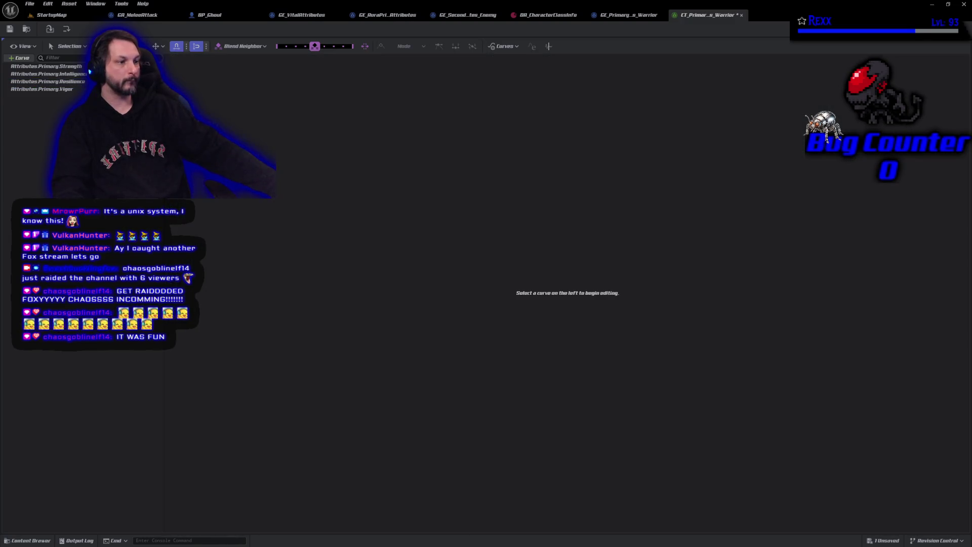
{"action": "left_click", "coordinate": [53, 93]}
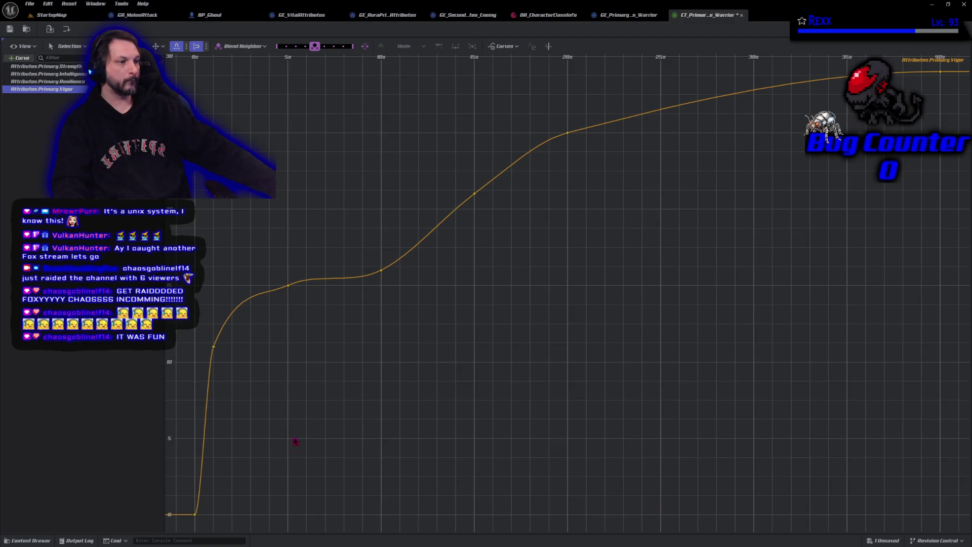
{"action": "left_click_drag", "start_coordinate": [271, 383], "coordinate": [210, 337]}
{"action": "mouse_move", "coordinate": [301, 464]}
{"action": "left_mouse_down"}
{"action": "mouse_move", "coordinate": [402, 456]}
{"action": "mouse_move", "coordinate": [367, 515]}
{"action": "mouse_move", "coordinate": [303, 479]}
{"action": "left_mouse_up"}
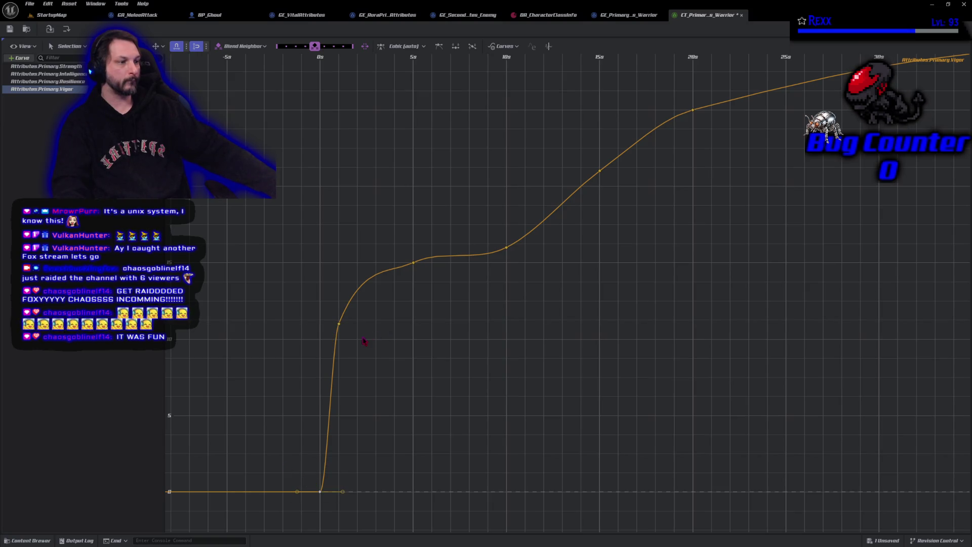
- Shift the Vigor curve's upper rise key and bottom starting key later in time
{"action": "left_click_drag", "start_coordinate": [351, 332], "coordinate": [326, 313]}
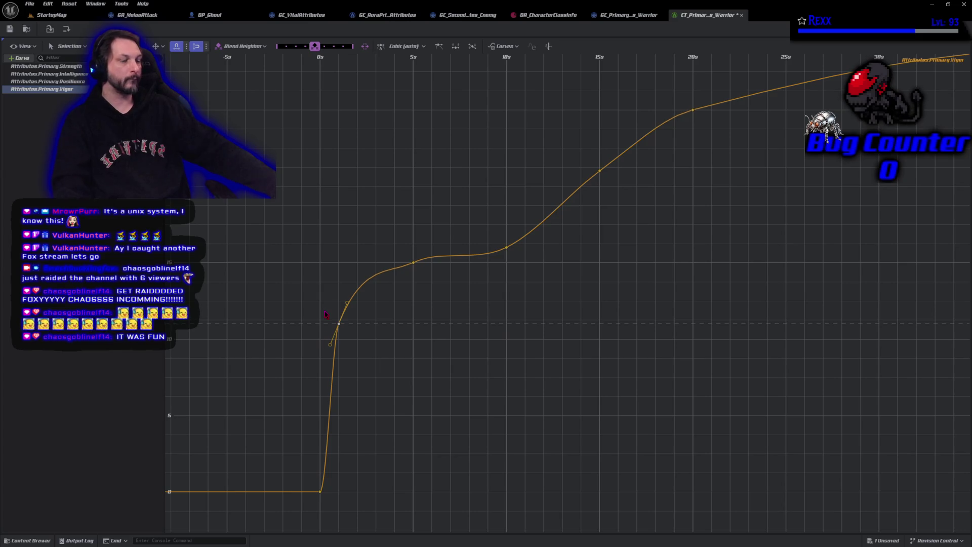
{"action": "left_click_drag", "start_coordinate": [434, 277], "coordinate": [381, 212]}
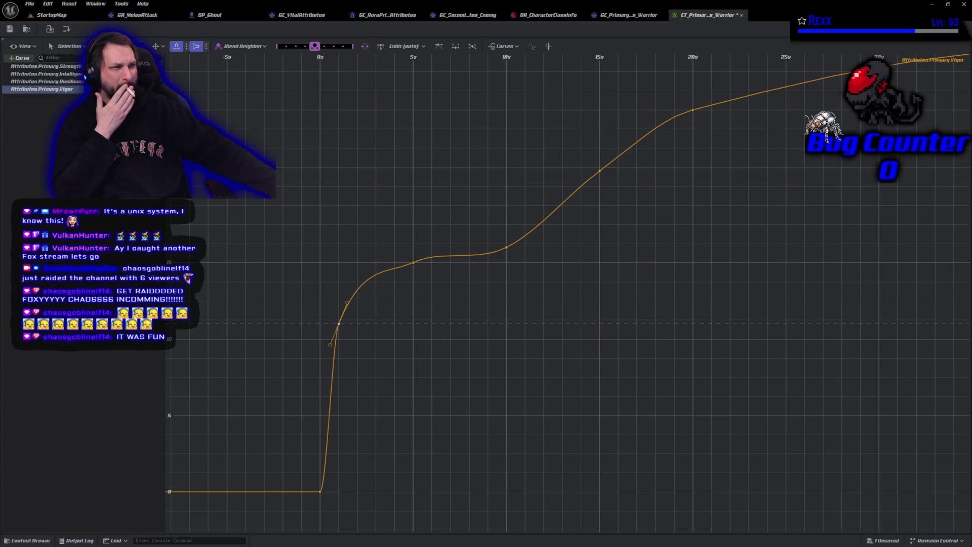
{"action": "left_click_drag", "start_coordinate": [339, 323], "coordinate": [358, 323]}
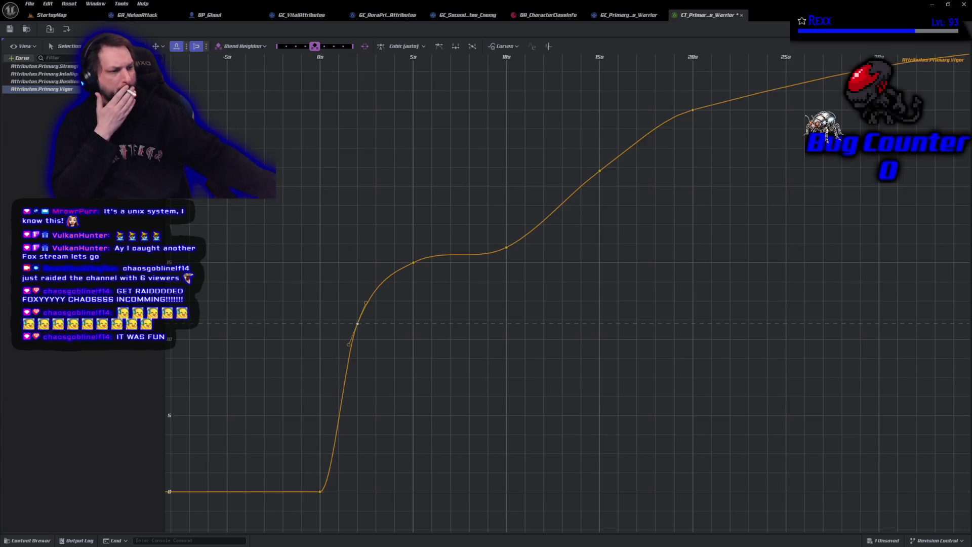
{"action": "left_click", "coordinate": [320, 491]}
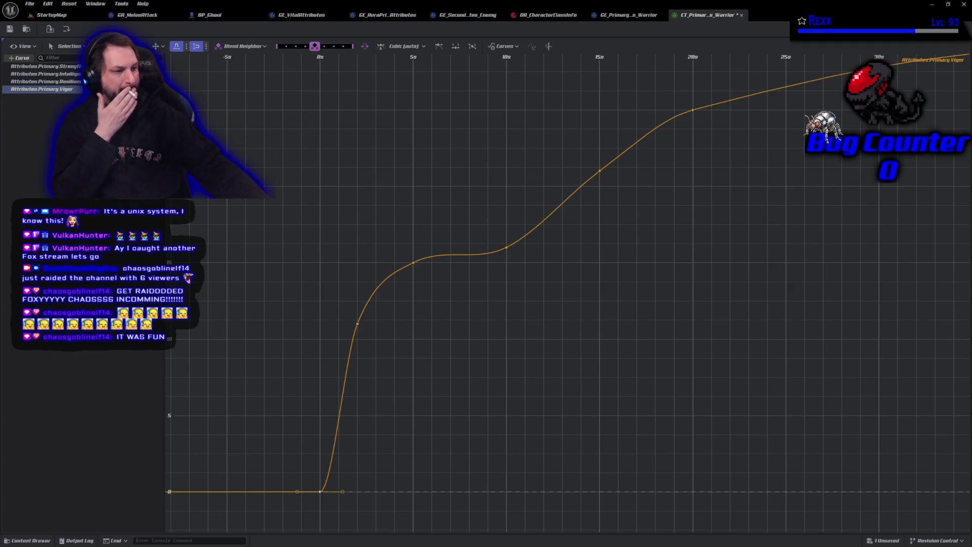
{"action": "left_click_drag", "start_coordinate": [320, 491], "coordinate": [338, 491]}
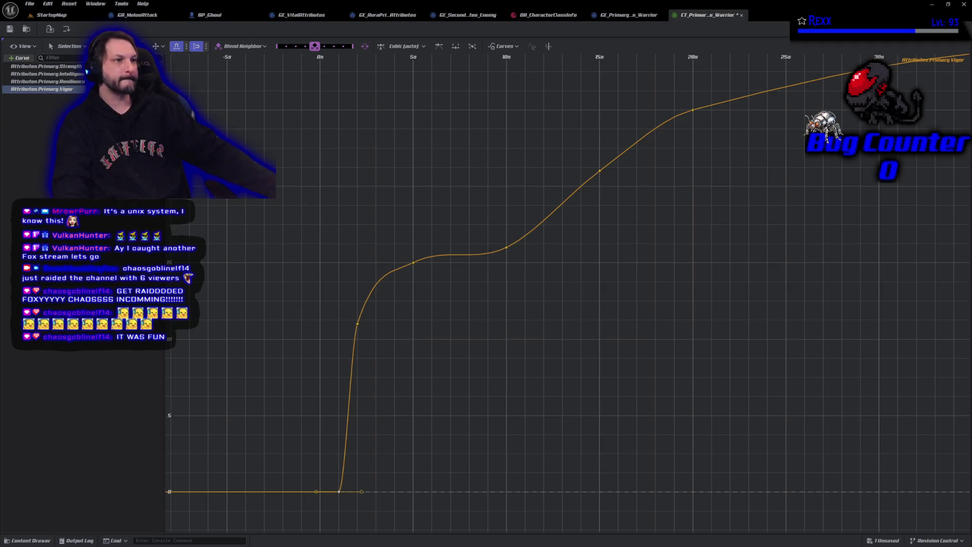
{"action": "left_click", "coordinate": [357, 323]}
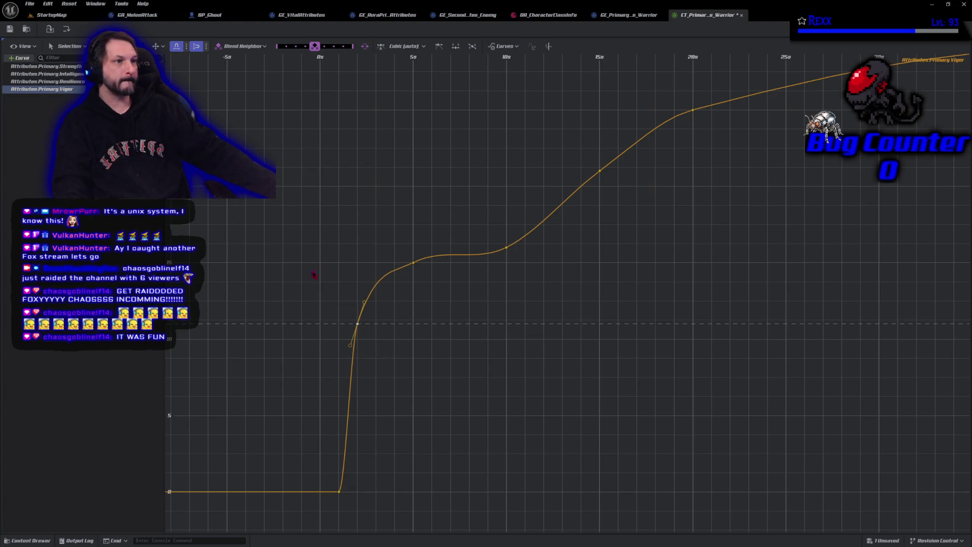
{"action": "left_click_drag", "start_coordinate": [355, 504], "coordinate": [298, 446]}
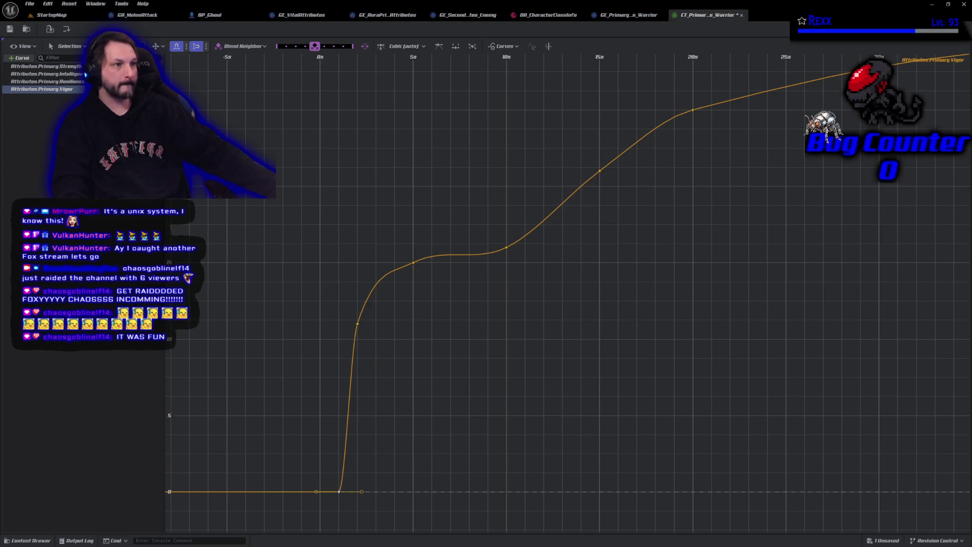
- Set the bottom Vigor key to 6, save the curve table, and return to StartupMap
{"action": "type", "text": "6"}
{"action": "key", "text": "Return"}
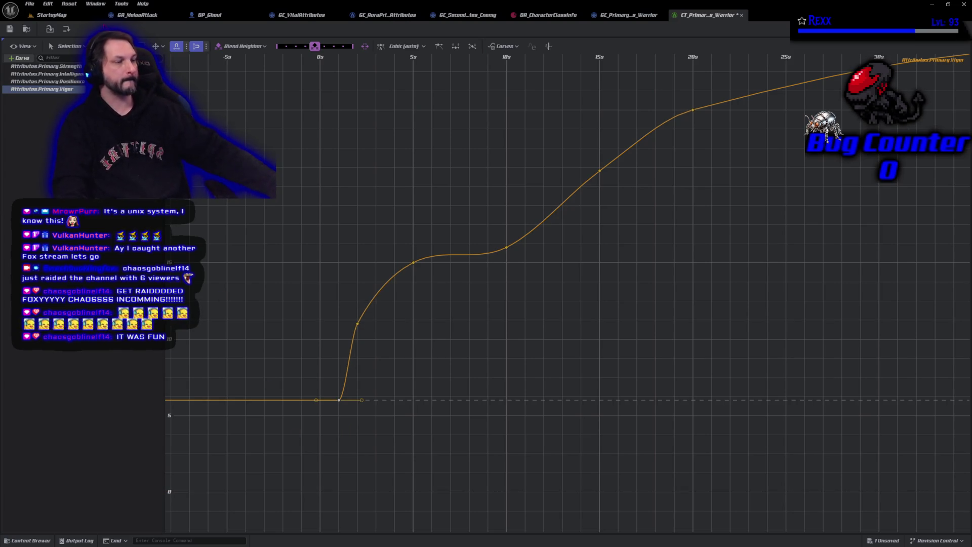
{"action": "key", "text": "ctrl+s"}
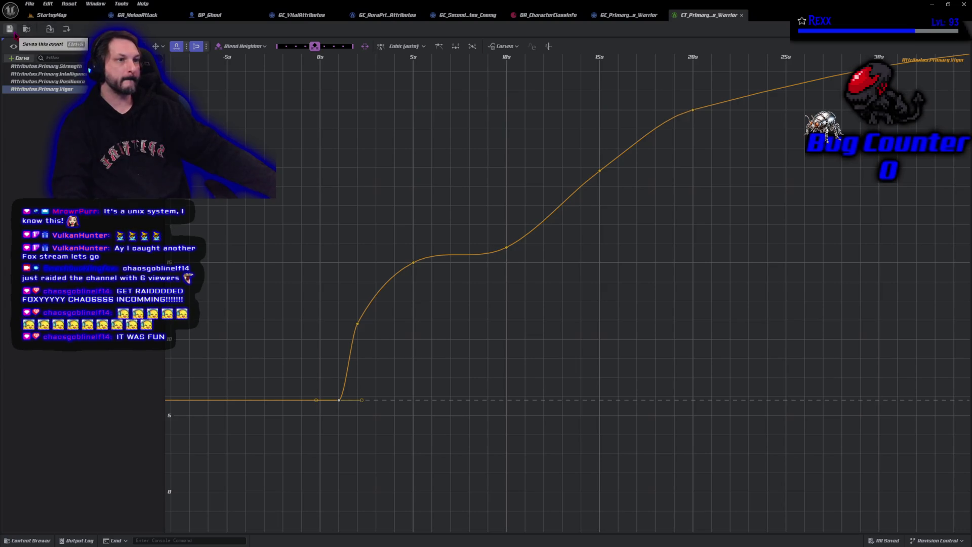
{"action": "key", "text": "ctrl+Tab"}
{"action": "left_click", "coordinate": [192, 28]}
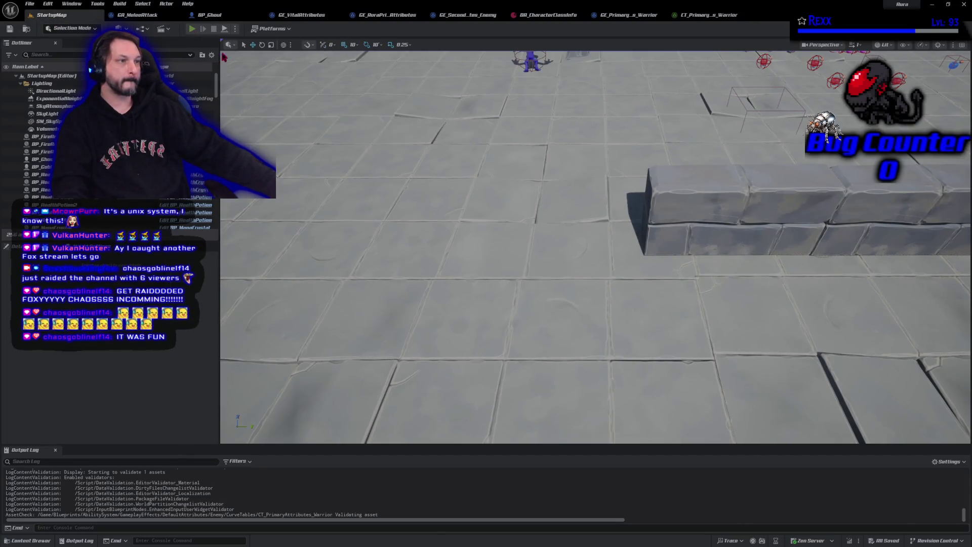
- Run at a ghoul and cast two attacks, stop, then show the Warrior table's Resilience curve
{"action": "left_click", "coordinate": [465, 107]}
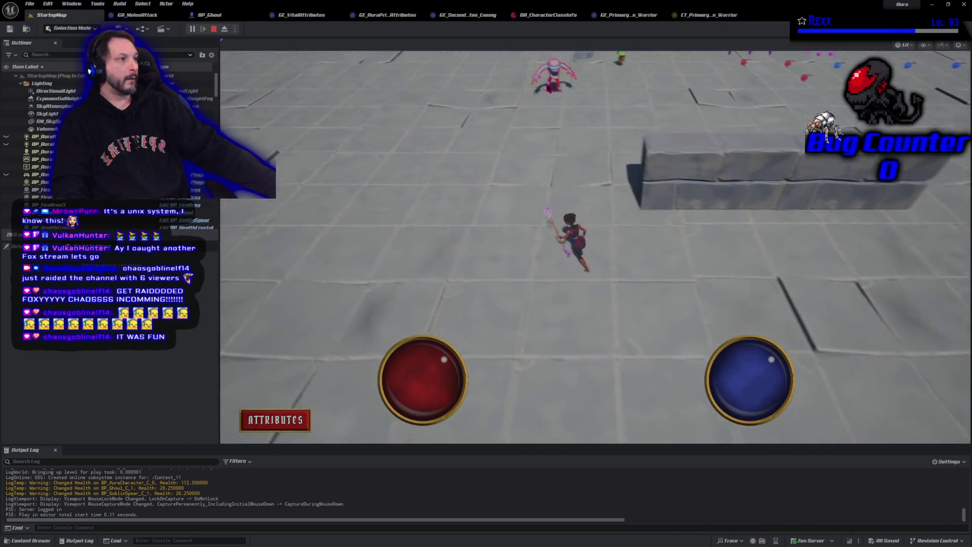
{"action": "left_click", "coordinate": [667, 148]}
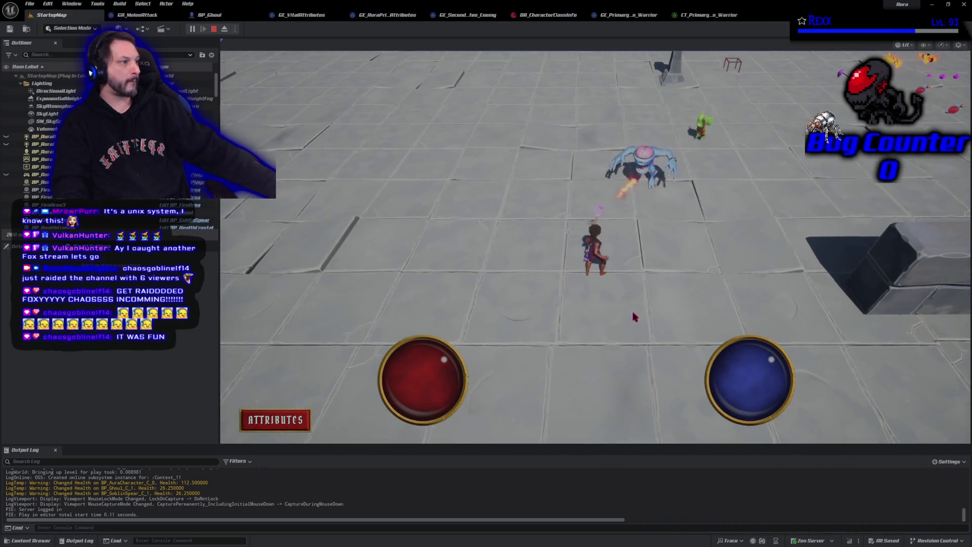
{"action": "left_click", "coordinate": [648, 174]}
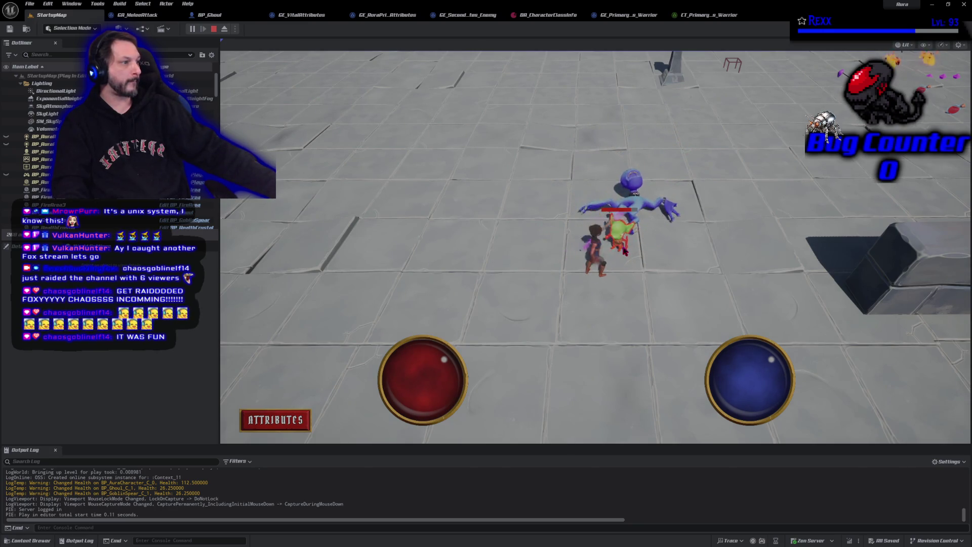
{"action": "left_click", "coordinate": [214, 28]}
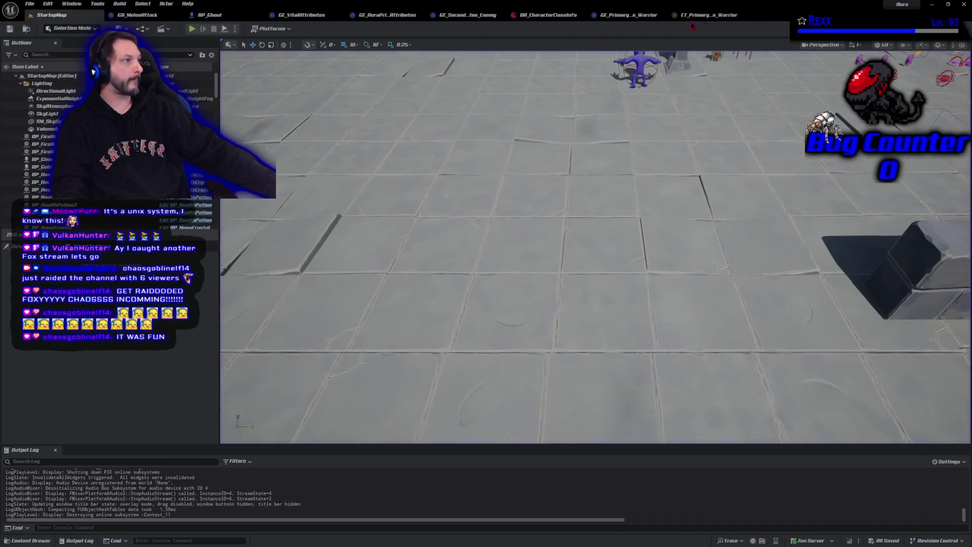
{"action": "left_click", "coordinate": [706, 15]}
{"action": "left_click", "coordinate": [48, 81]}
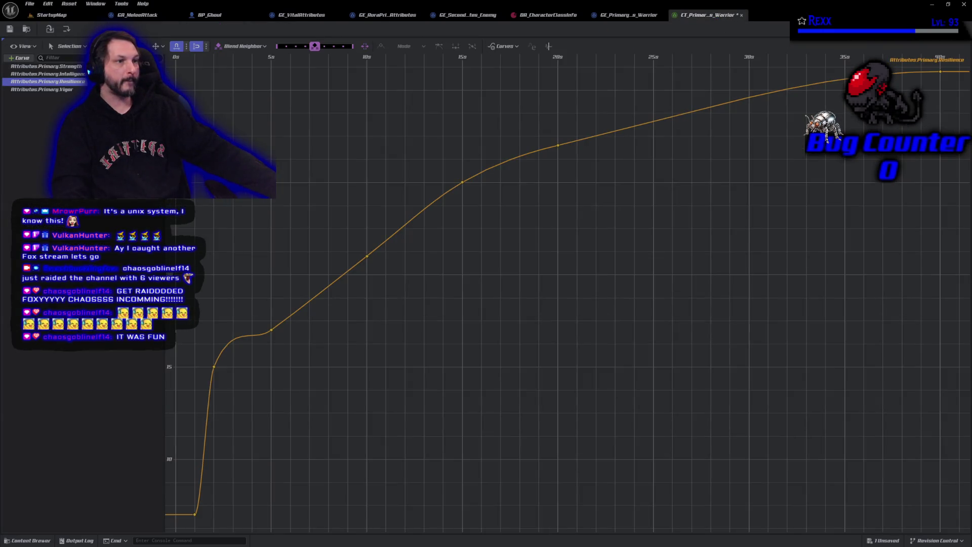
- Inspect the Resilience curve's first key, then view GE_PrimaryAttributes_Warrior and DA_CharacterClassInfo
{"action": "left_click_drag", "start_coordinate": [202, 516], "coordinate": [188, 511]}
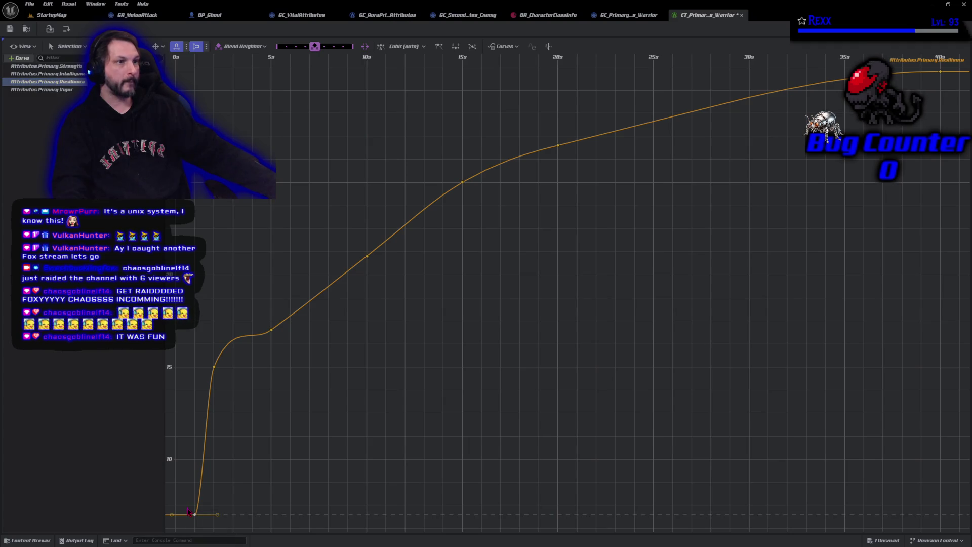
{"action": "left_click_drag", "start_coordinate": [305, 482], "coordinate": [431, 418]}
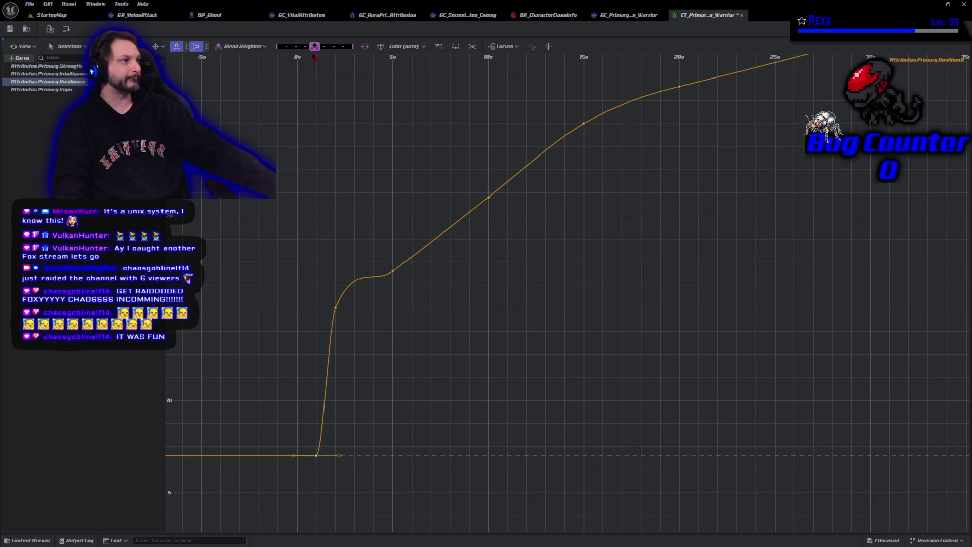
{"action": "left_click", "coordinate": [627, 22]}
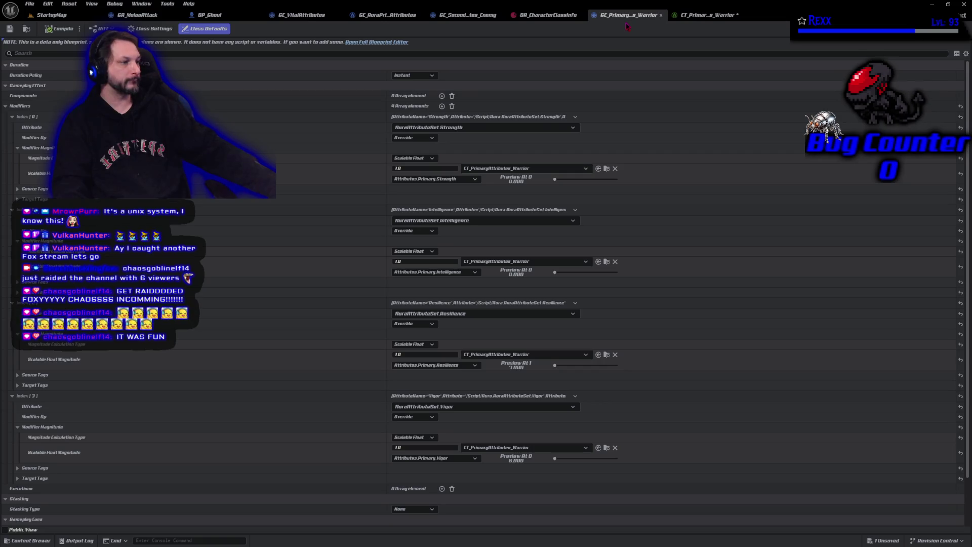
{"action": "left_click", "coordinate": [527, 15]}
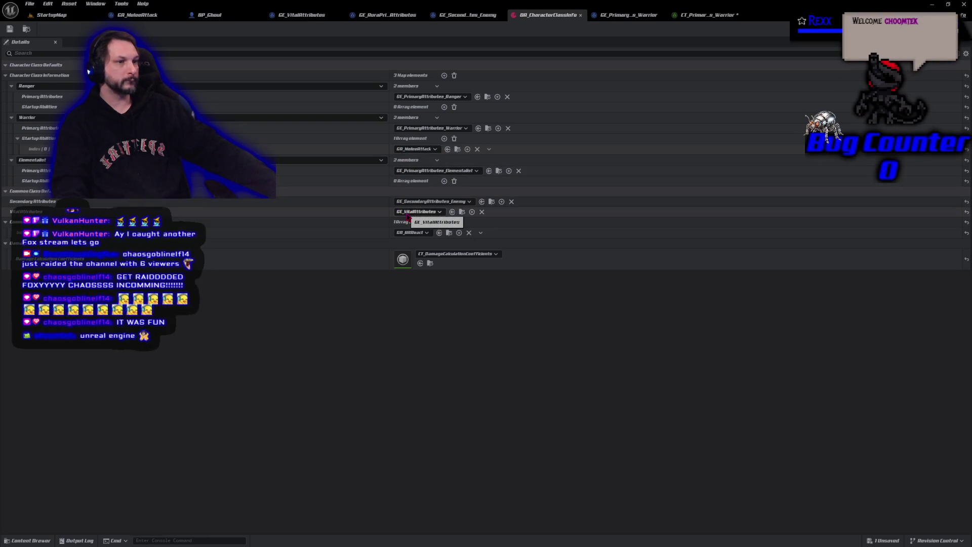
- Open GE_SecondaryAttributes_Enemy and set Armor's Post Multiply Additive Value to 0.5
{"action": "left_click", "coordinate": [492, 201]}
{"action": "double_click", "coordinate": [195, 420]}
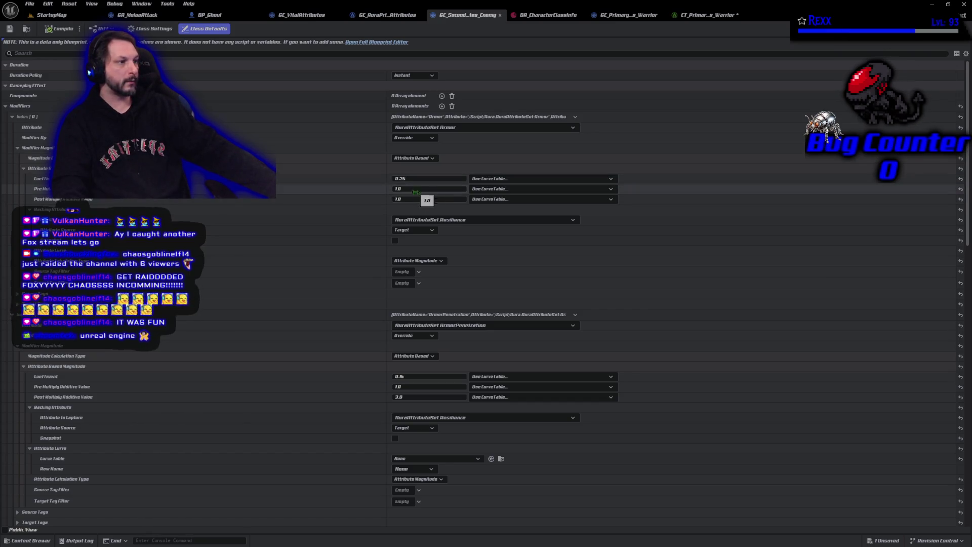
{"action": "left_click", "coordinate": [415, 199]}
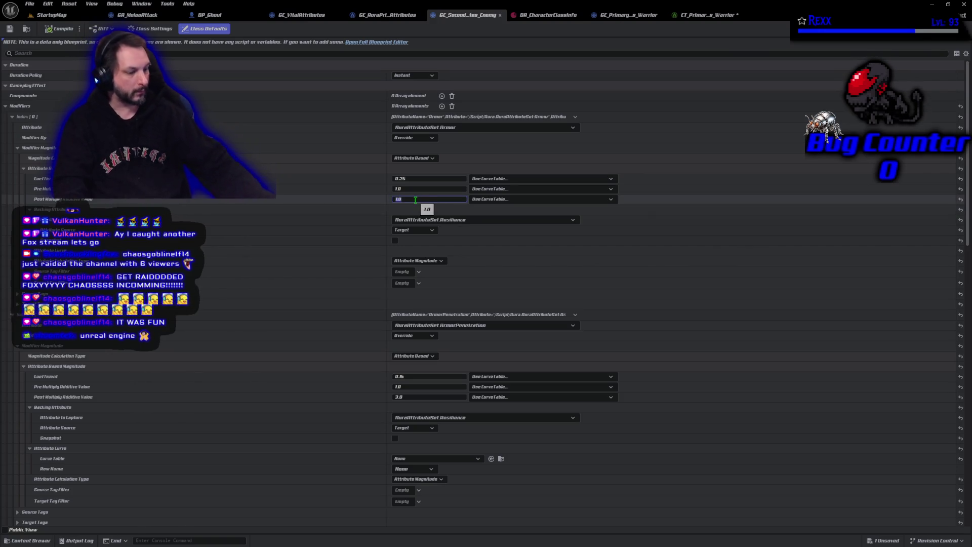
{"action": "type", "text": "0.5"}
{"action": "key", "text": "Return"}
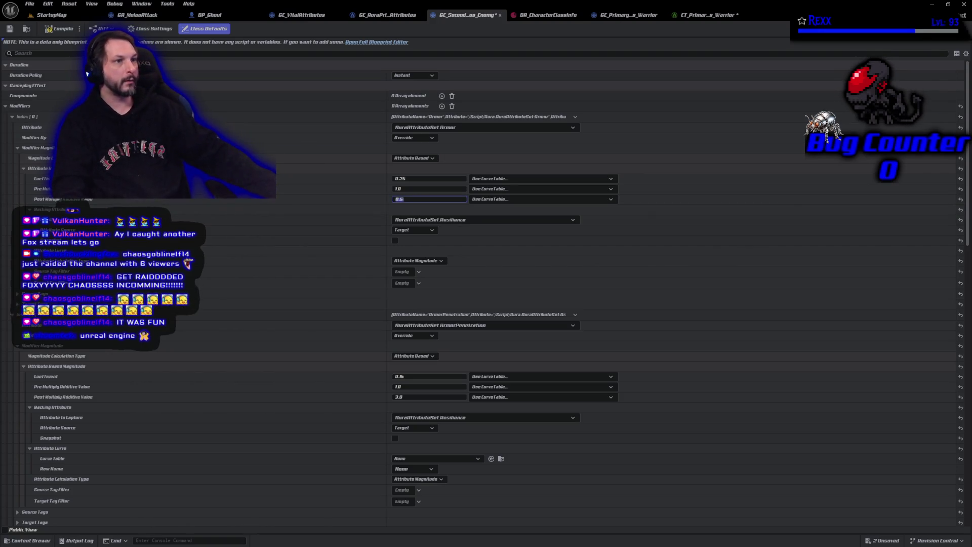
- Save the effect and launch a playtest of the level
{"action": "left_click", "coordinate": [11, 30]}
{"action": "left_click", "coordinate": [51, 15]}
{"action": "left_click", "coordinate": [193, 29]}
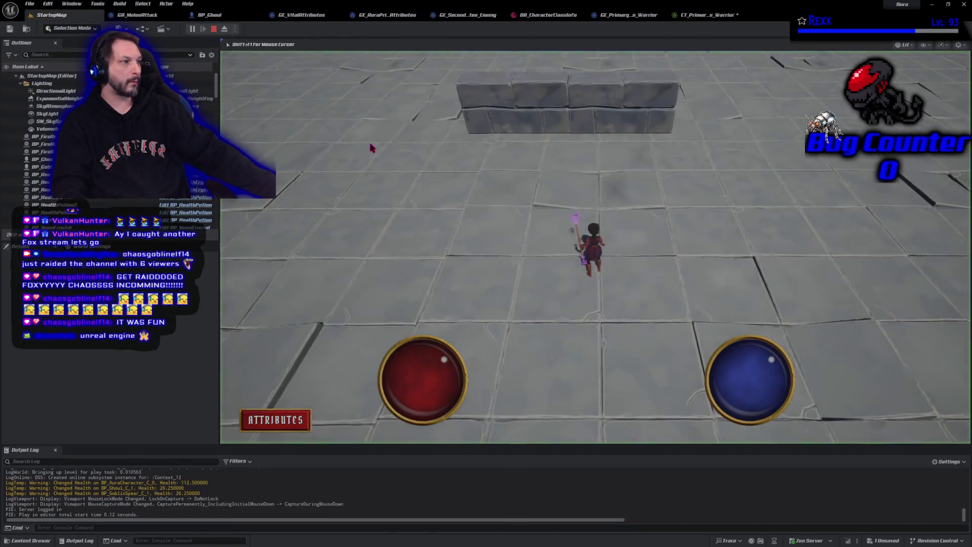
- Move toward the enemies, attack the approaching ghoul, then end the playtest
{"action": "left_click", "coordinate": [372, 148]}
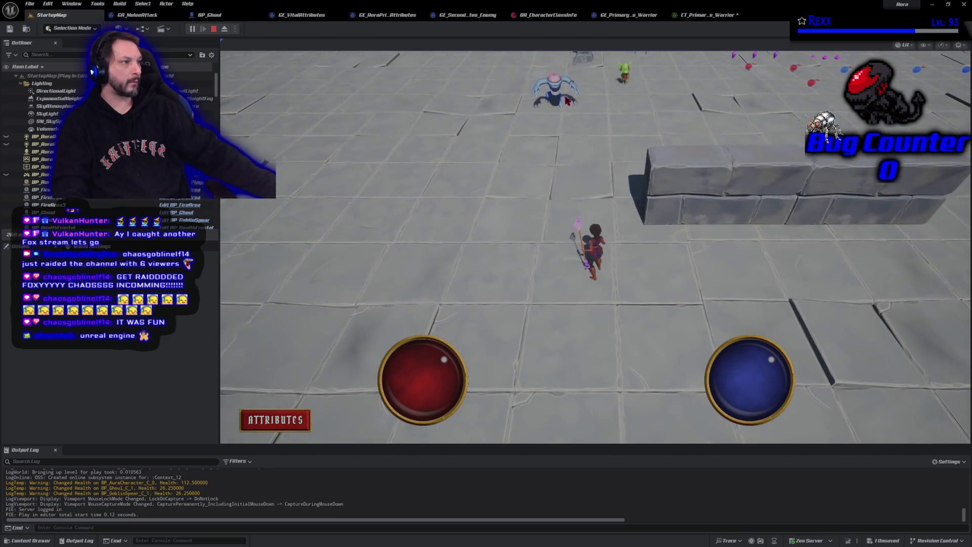
{"action": "left_click", "coordinate": [567, 100]}
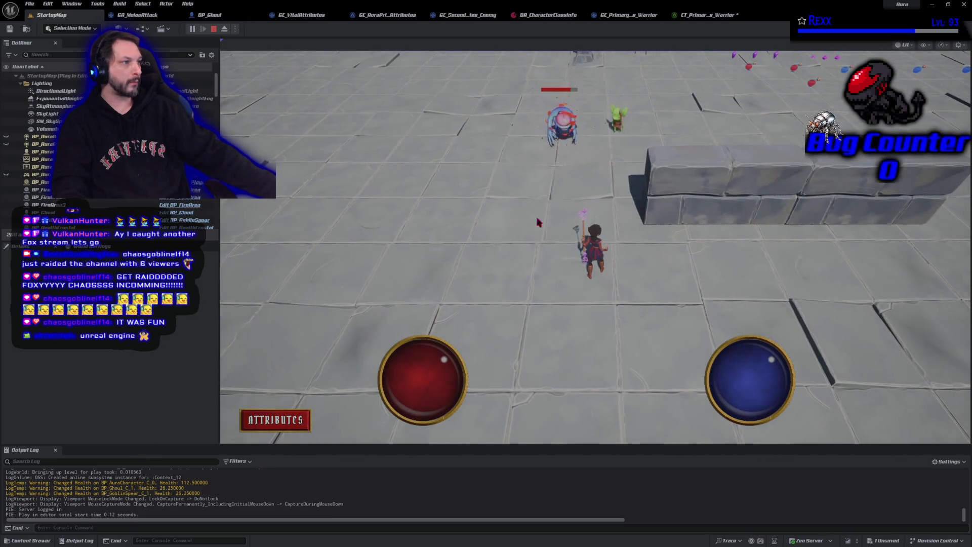
{"action": "key", "text": "Escape"}
- Save the warrior primary-attributes curve table and return to the enemy secondary-attributes effect
{"action": "left_click", "coordinate": [697, 16]}
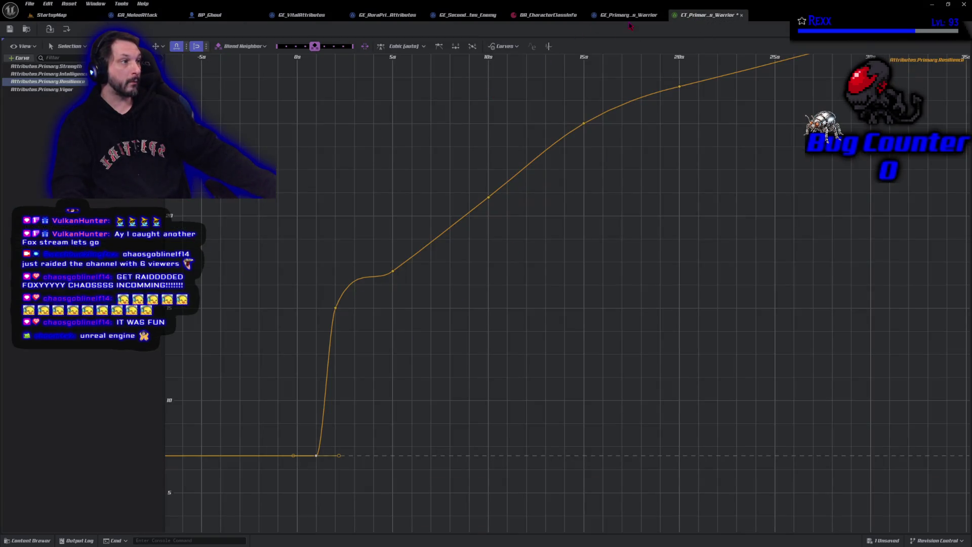
{"action": "key", "text": "ctrl+s"}
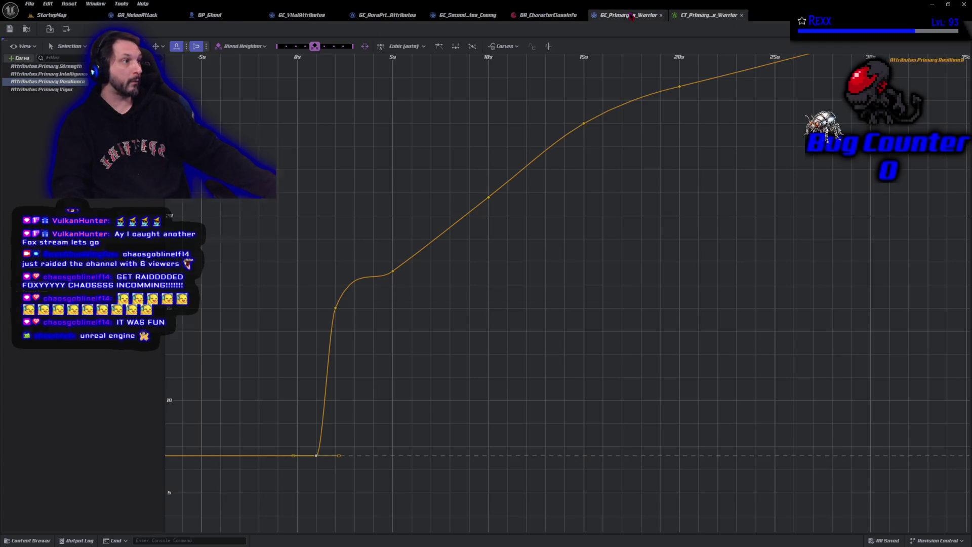
{"action": "left_click", "coordinate": [629, 15]}
{"action": "left_click", "coordinate": [468, 16]}
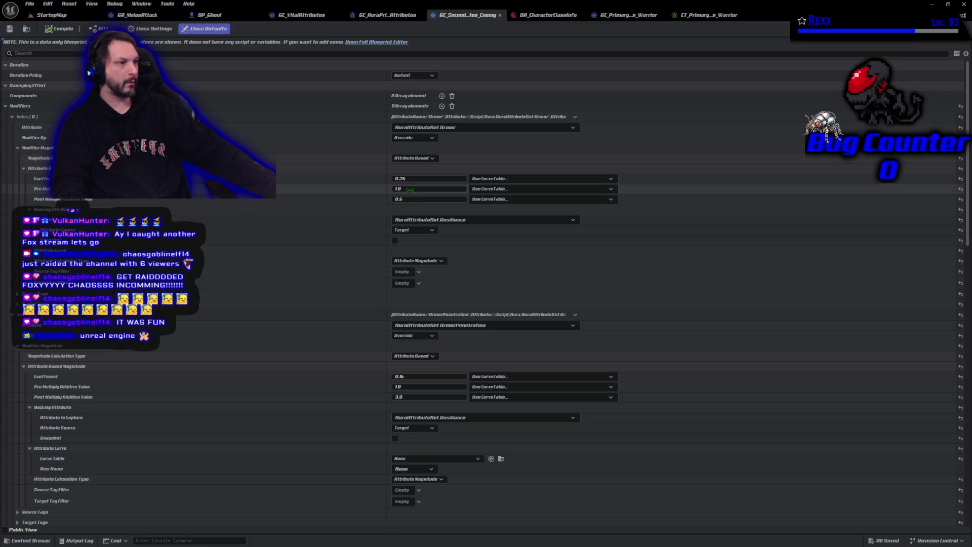
- Set Armor's Pre Multiply Additive Value to 0.5, save the effect, and return to StartupMap
{"action": "left_click", "coordinate": [410, 189]}
{"action": "type", "text": "0.5"}
{"action": "key", "text": "Return"}
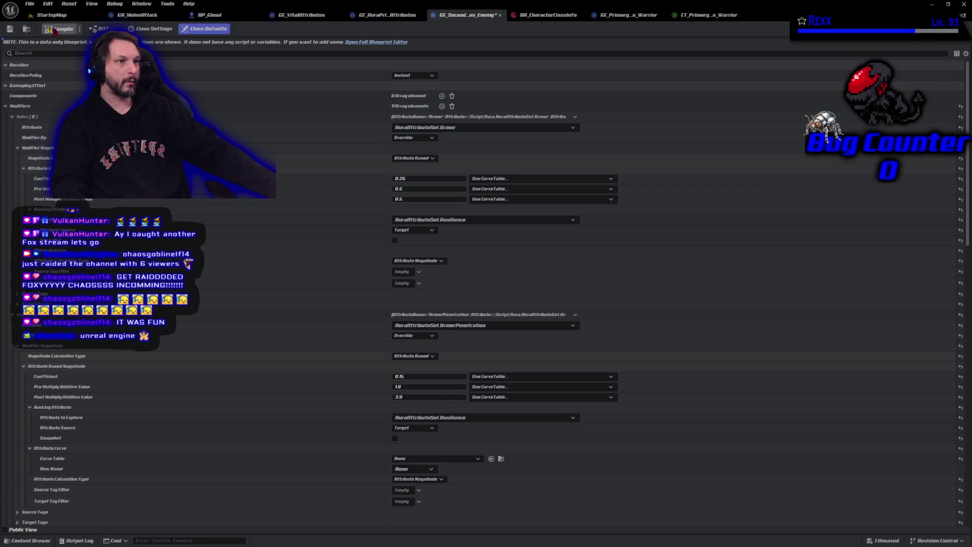
{"action": "left_click", "coordinate": [10, 29]}
{"action": "left_click", "coordinate": [50, 15]}
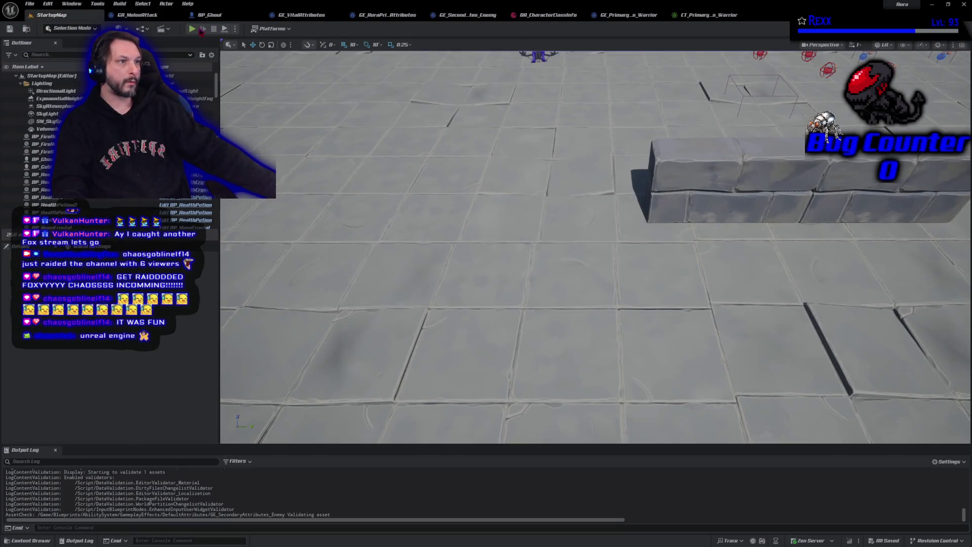
- Playtest with Alt+P, fireball the ghoul, then stop and reopen GE_SecondaryAttributes_Enemy
{"action": "key", "text": "alt+p"}
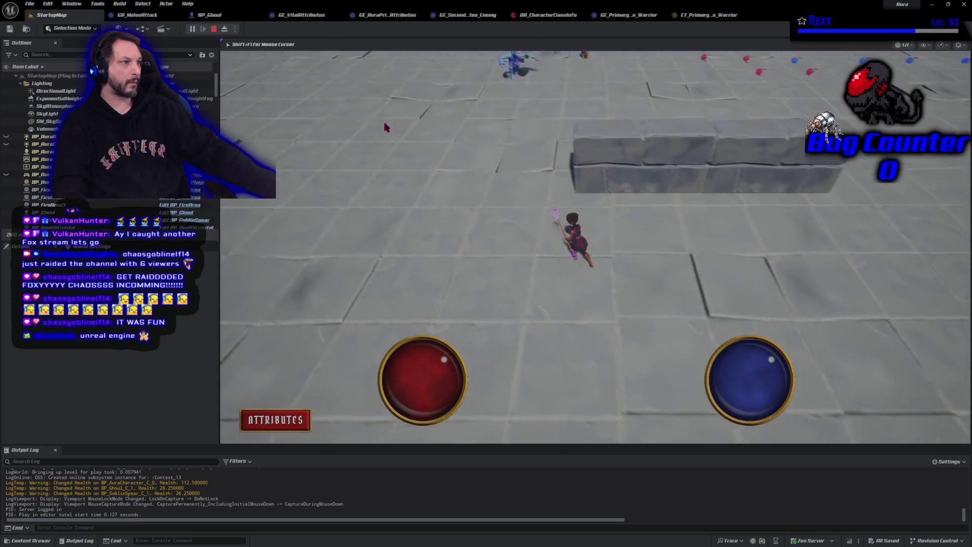
{"action": "left_click", "coordinate": [552, 94]}
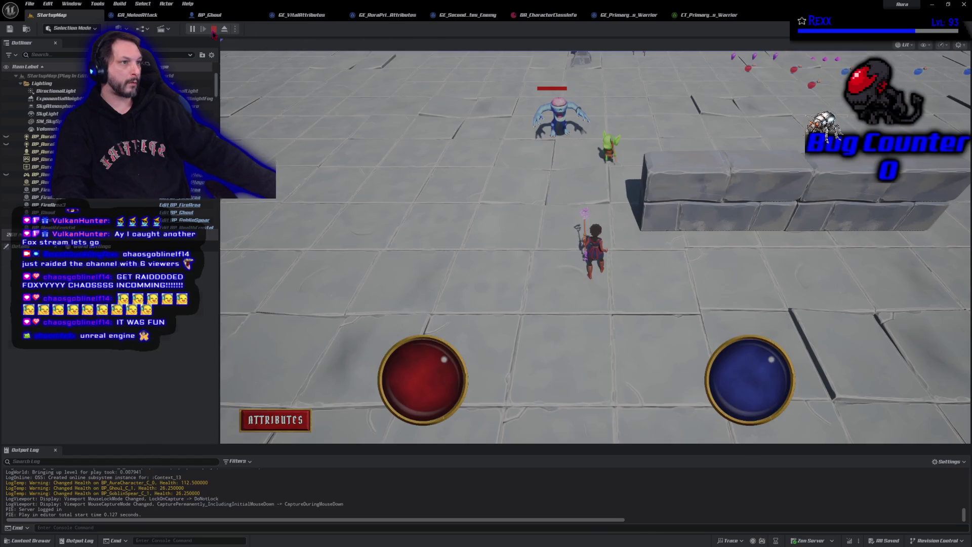
{"action": "key", "text": "Escape"}
{"action": "left_click", "coordinate": [464, 16]}
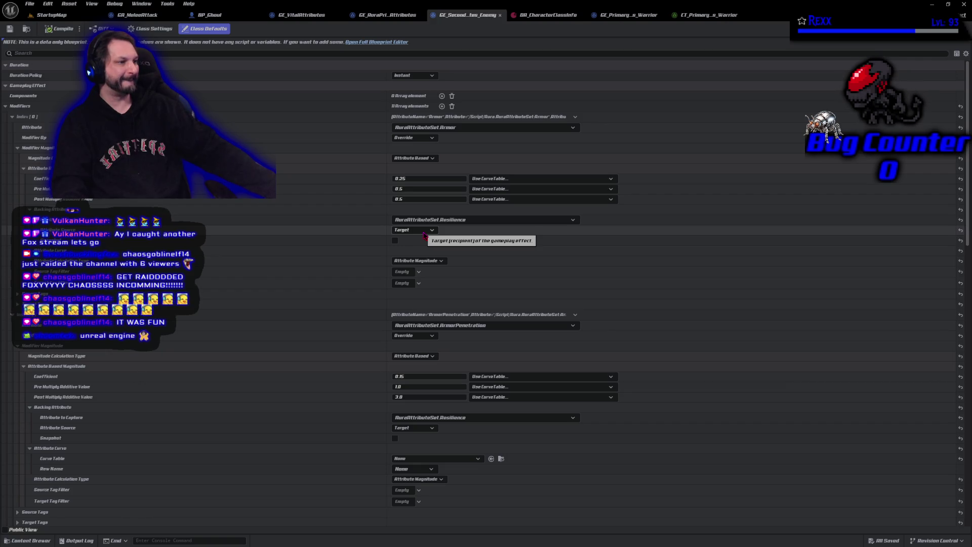
- Scroll through the enemy effect's Modifiers list to review the remaining secondary attributes
{"action": "scroll", "coordinate": [424, 235], "scroll_direction": "down", "scroll_amount": 6}
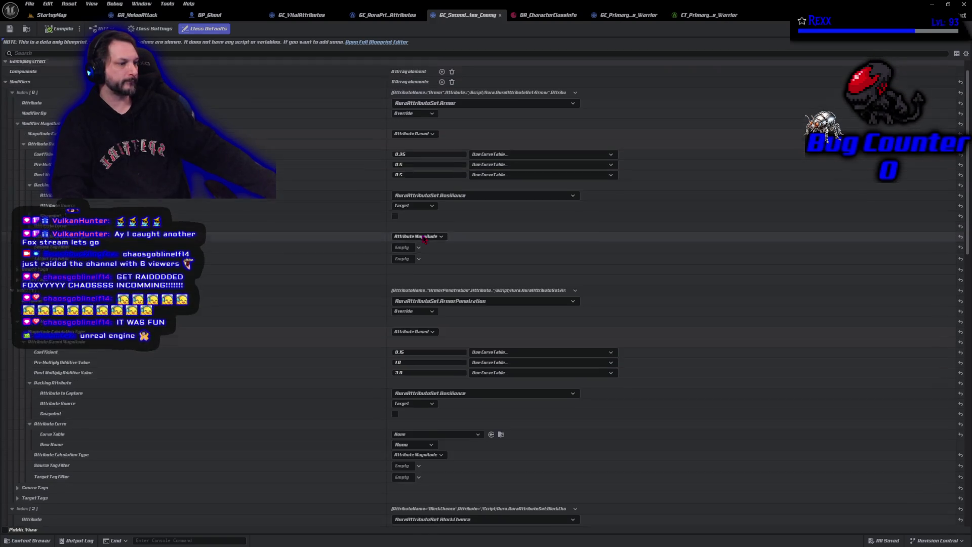
{"action": "scroll", "coordinate": [424, 238], "scroll_direction": "down", "scroll_amount": 11}
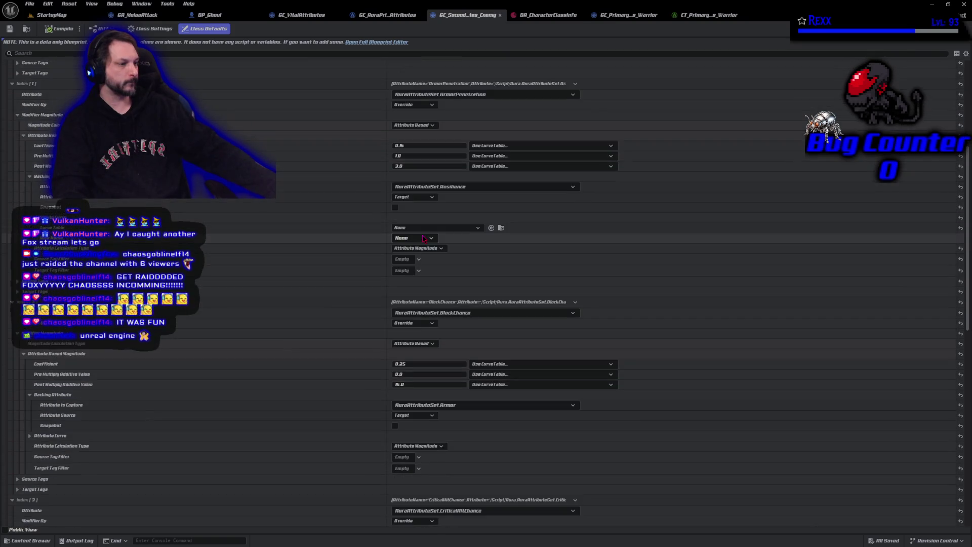
{"action": "scroll", "coordinate": [424, 239], "scroll_direction": "down", "scroll_amount": 8}
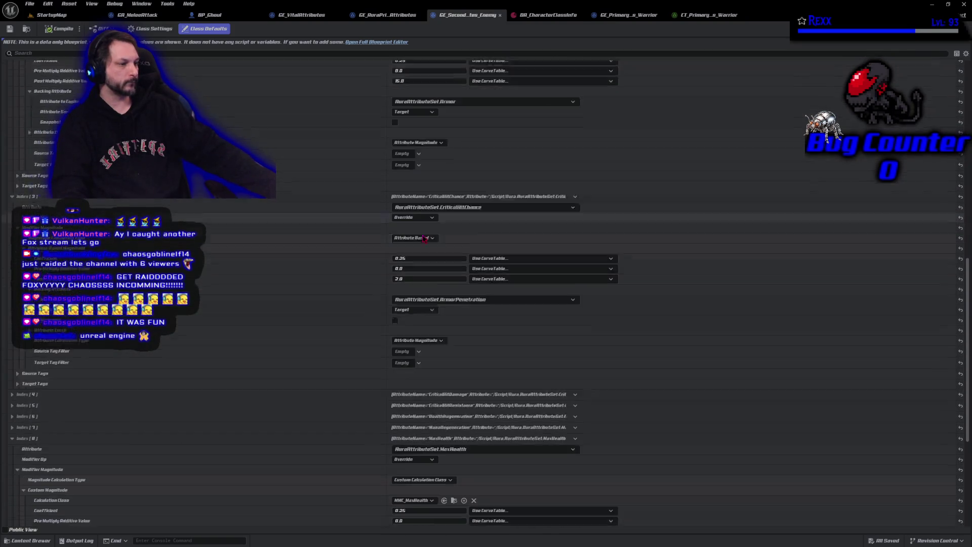
{"action": "scroll", "coordinate": [409, 319], "scroll_direction": "down", "scroll_amount": 4}
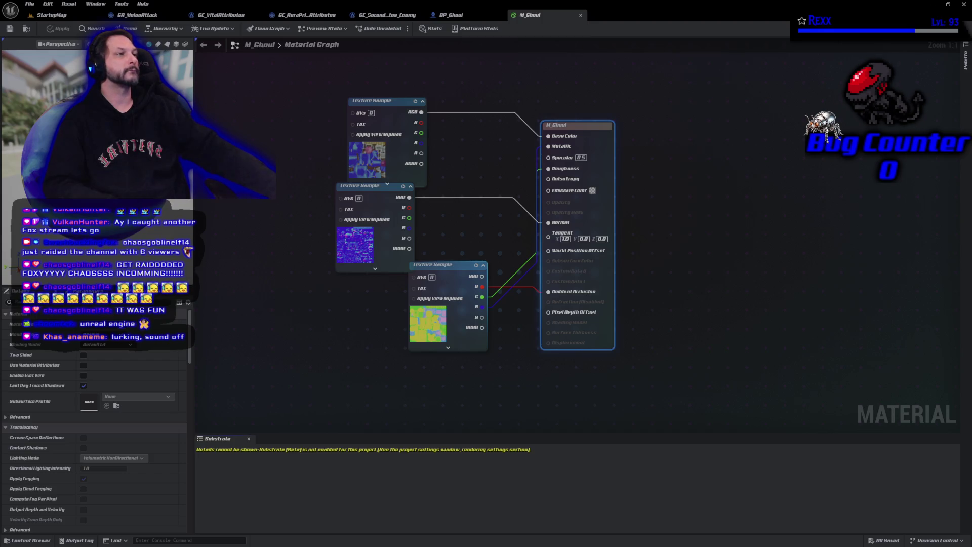
- Close the enemy secondary, primary and vital attributes effect editors, then open the Content Drawer
{"action": "middle_click", "coordinate": [387, 15]}
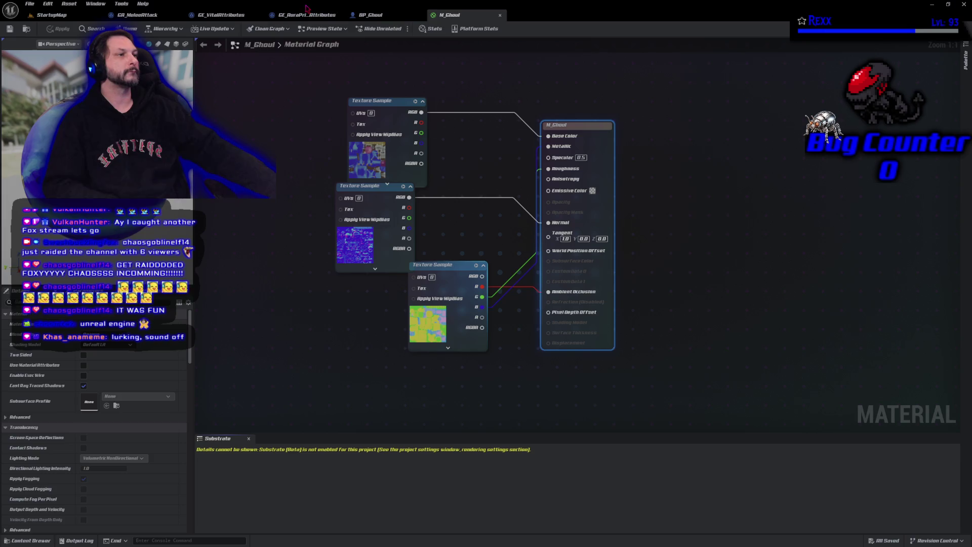
{"action": "middle_click", "coordinate": [307, 15]}
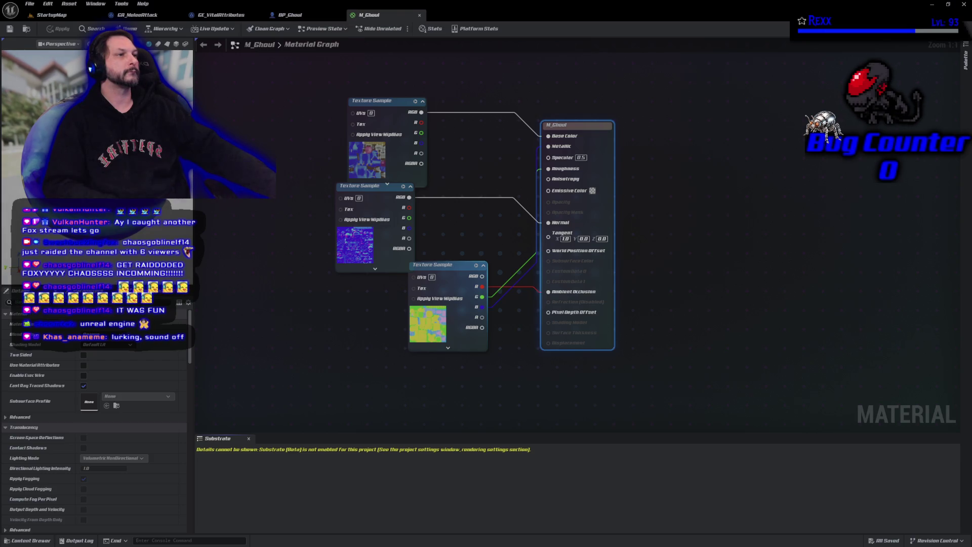
{"action": "middle_click", "coordinate": [221, 20]}
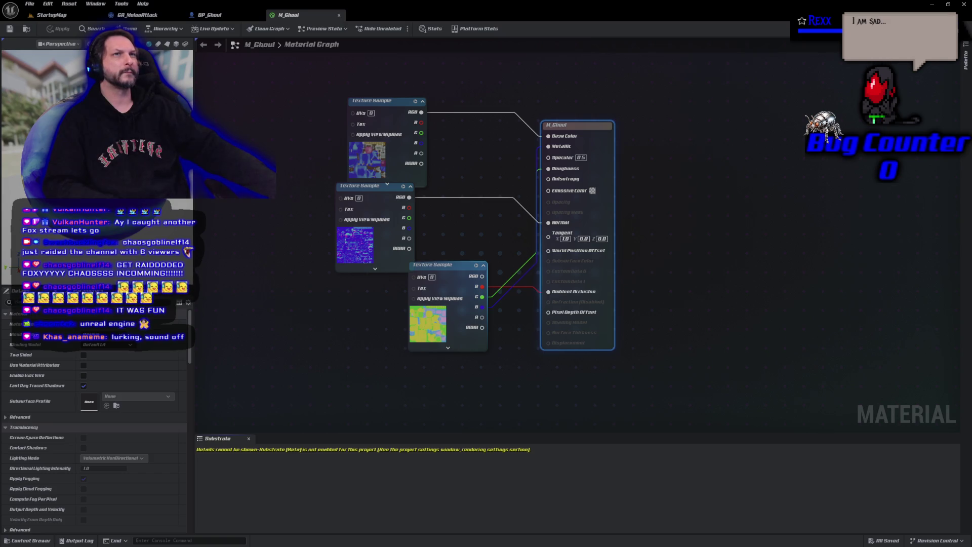
{"action": "left_click", "coordinate": [40, 542]}
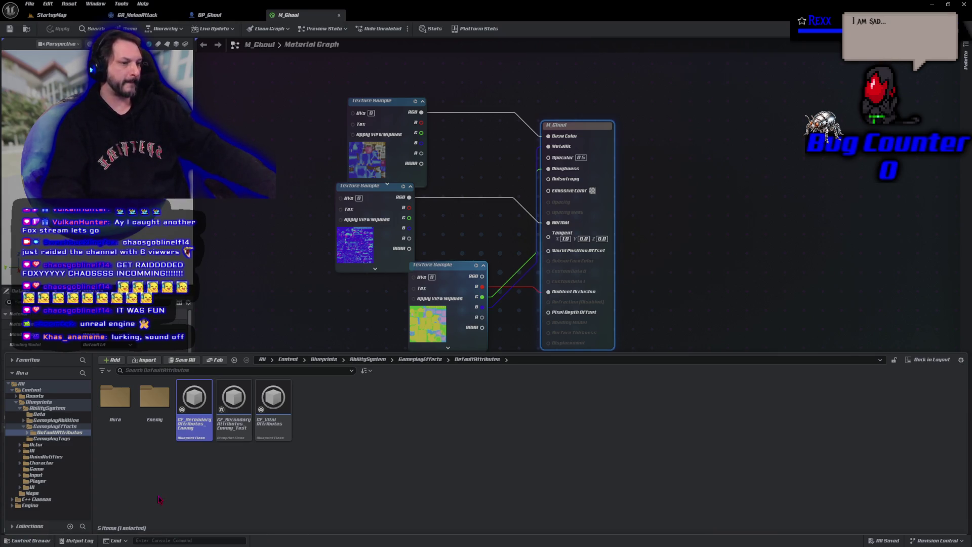
- Open M_DissolveEffect from Assets > Materials, select its dissolve node group, and paste it into M_Ghoul
{"action": "left_click", "coordinate": [34, 397]}
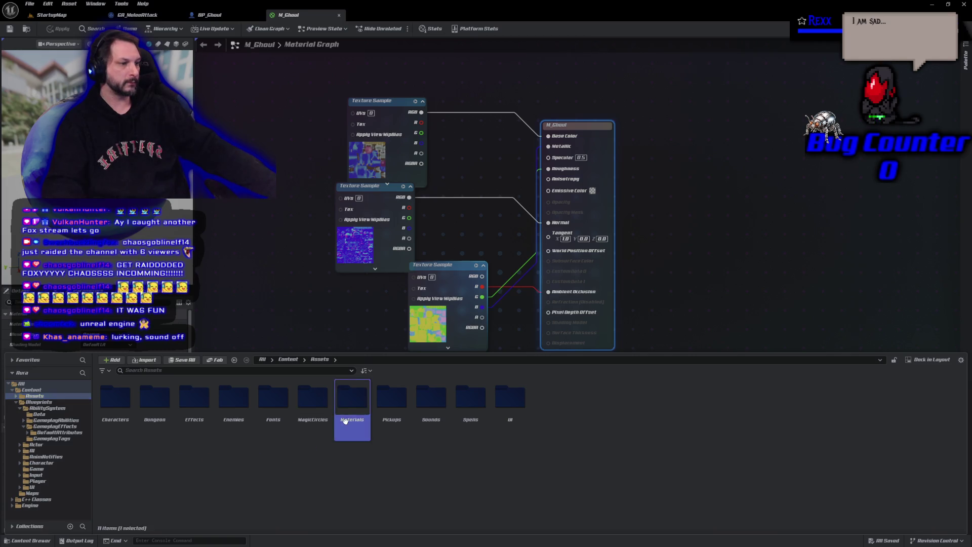
{"action": "double_click", "coordinate": [352, 397]}
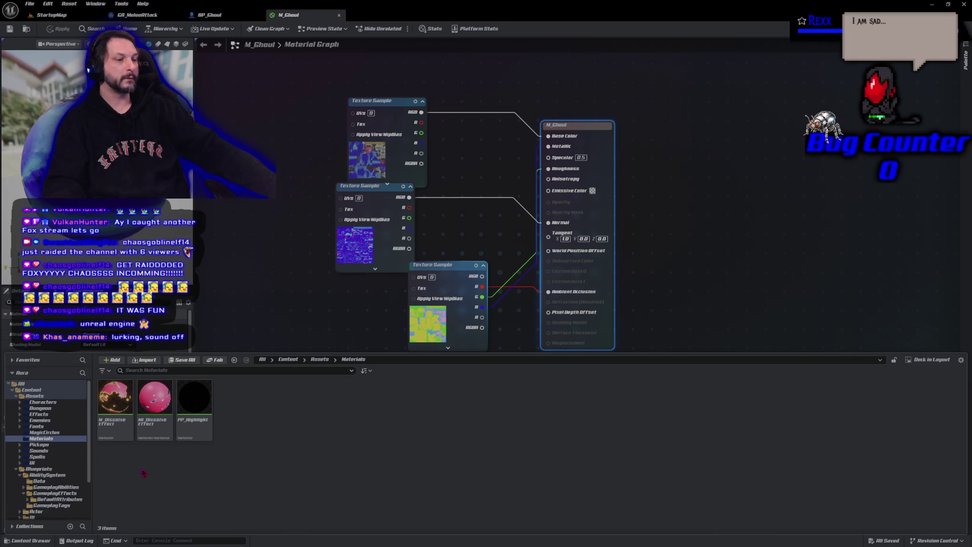
{"action": "double_click", "coordinate": [115, 400]}
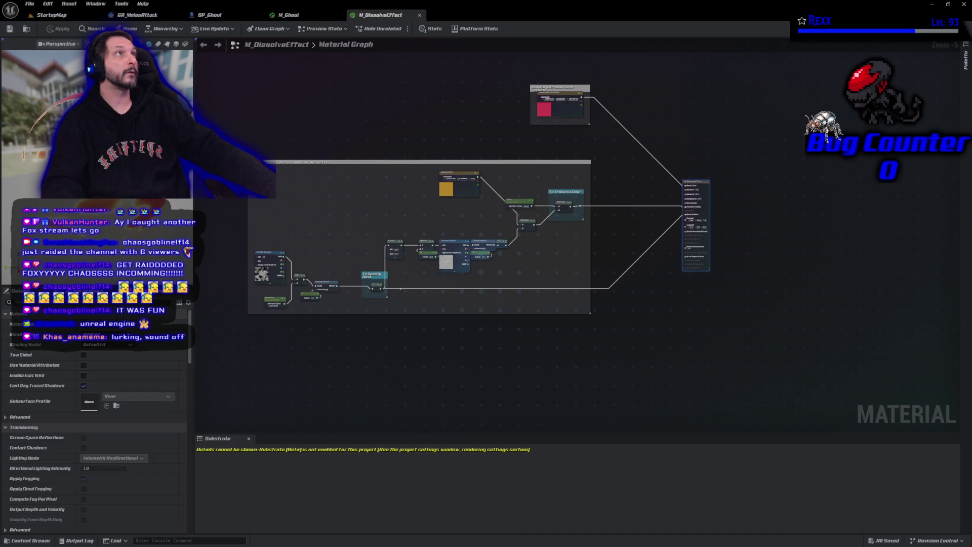
{"action": "mouse_move", "coordinate": [225, 152]}
{"action": "left_mouse_down"}
{"action": "mouse_move", "coordinate": [607, 357]}
{"action": "mouse_move", "coordinate": [602, 349]}
{"action": "left_mouse_up"}
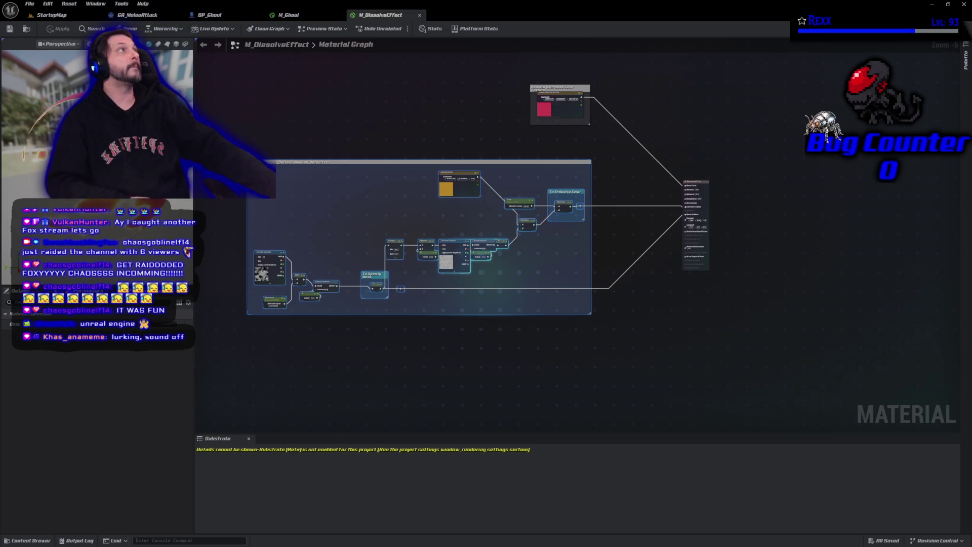
{"action": "left_click", "coordinate": [288, 14]}
{"action": "key", "text": "ctrl+v"}
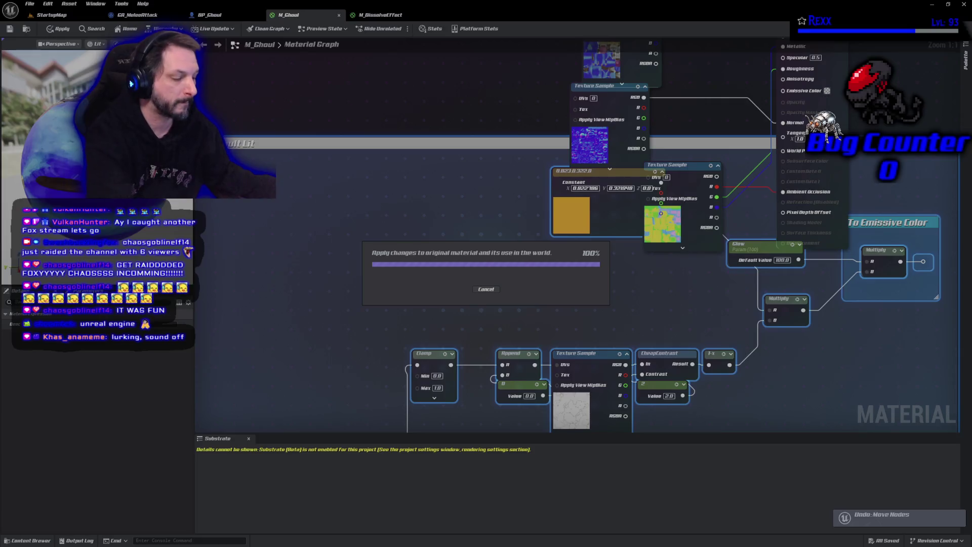
- Paste the dissolve node group into M_Ghoul and position it beside the output node
{"action": "key", "text": "ctrl+z"}
{"action": "scroll", "coordinate": [575, 256], "scroll_direction": "down", "scroll_amount": 9}
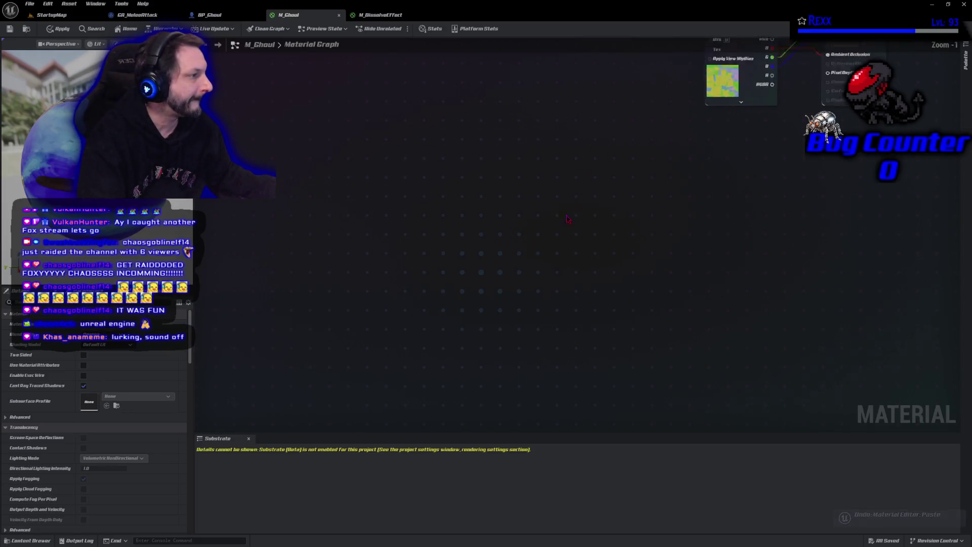
{"action": "key", "text": "ctrl+v"}
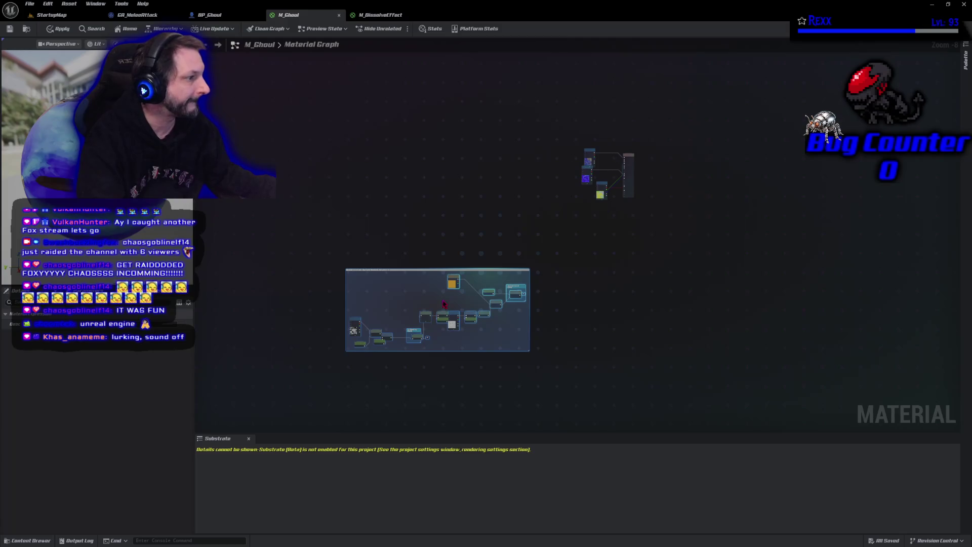
{"action": "scroll", "coordinate": [444, 293], "scroll_direction": "up", "scroll_amount": 4}
{"action": "mouse_move", "coordinate": [422, 239]}
{"action": "left_mouse_down"}
{"action": "mouse_move", "coordinate": [499, 105]}
{"action": "mouse_move", "coordinate": [629, 77]}
{"action": "left_mouse_up"}
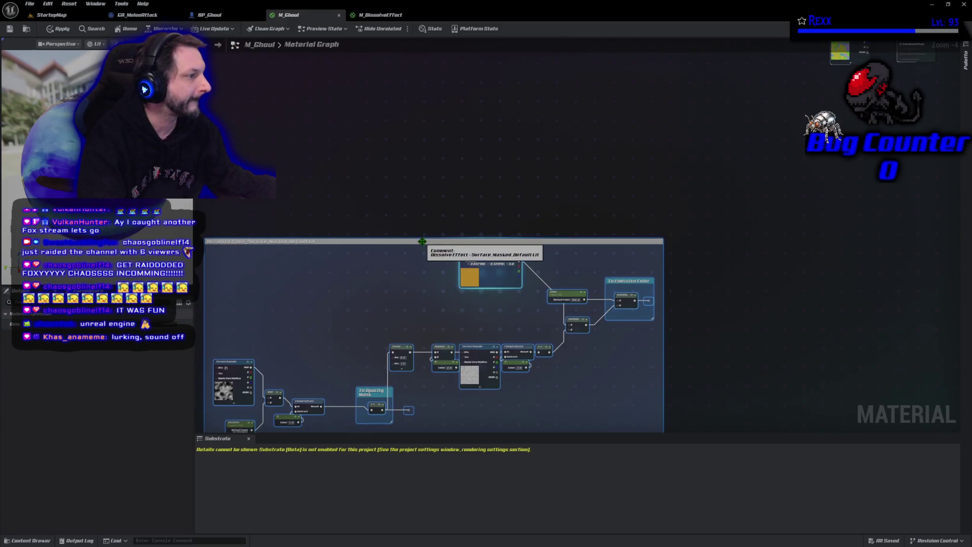
{"action": "mouse_move", "coordinate": [649, 336]}
{"action": "left_mouse_down"}
{"action": "mouse_move", "coordinate": [460, 419]}
{"action": "mouse_move", "coordinate": [371, 435]}
{"action": "left_mouse_up"}
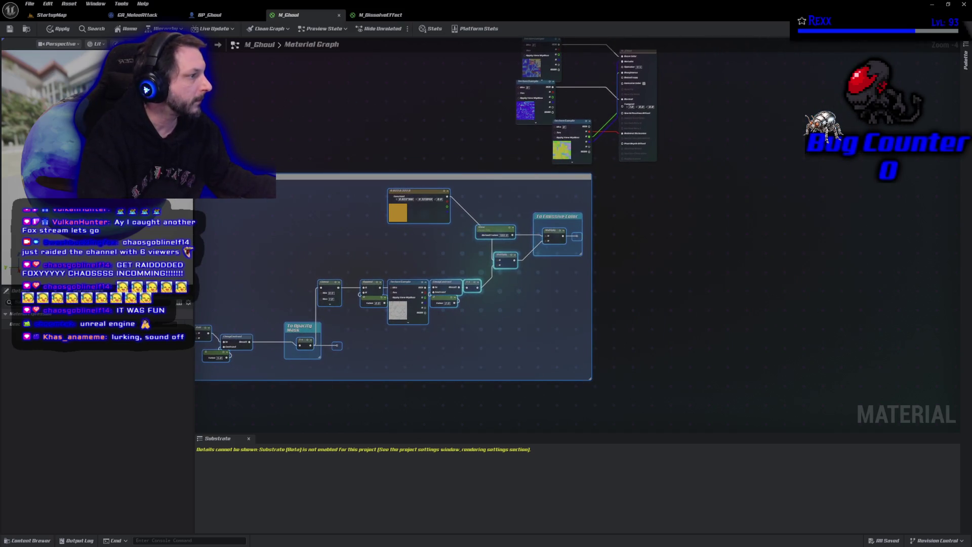
{"action": "left_click_drag", "start_coordinate": [418, 363], "coordinate": [447, 382]}
{"action": "scroll", "coordinate": [697, 252], "scroll_direction": "up", "scroll_amount": 1}
{"action": "left_click_drag", "start_coordinate": [697, 251], "coordinate": [654, 291]}
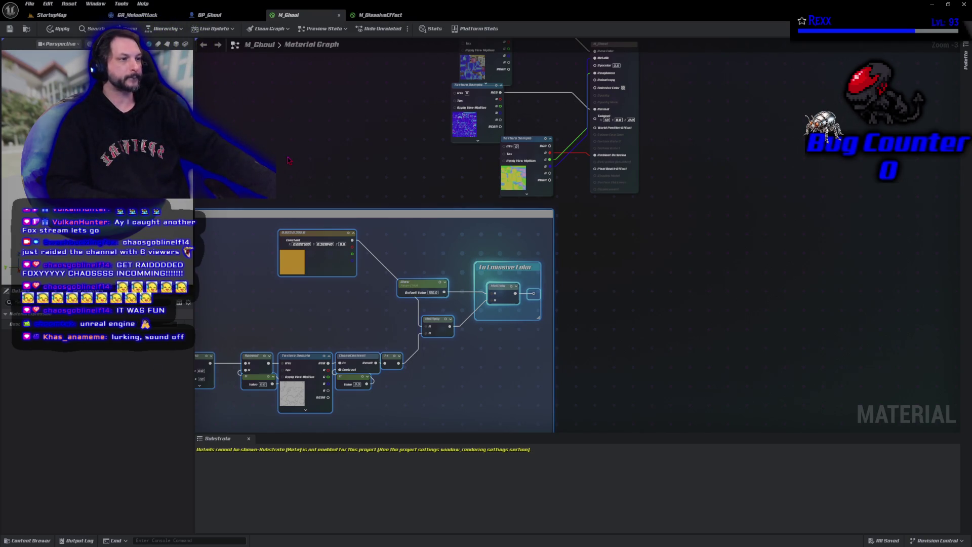
- Change M_Ghoul's blend mode to Masked and apply
{"action": "left_click", "coordinate": [245, 234]}
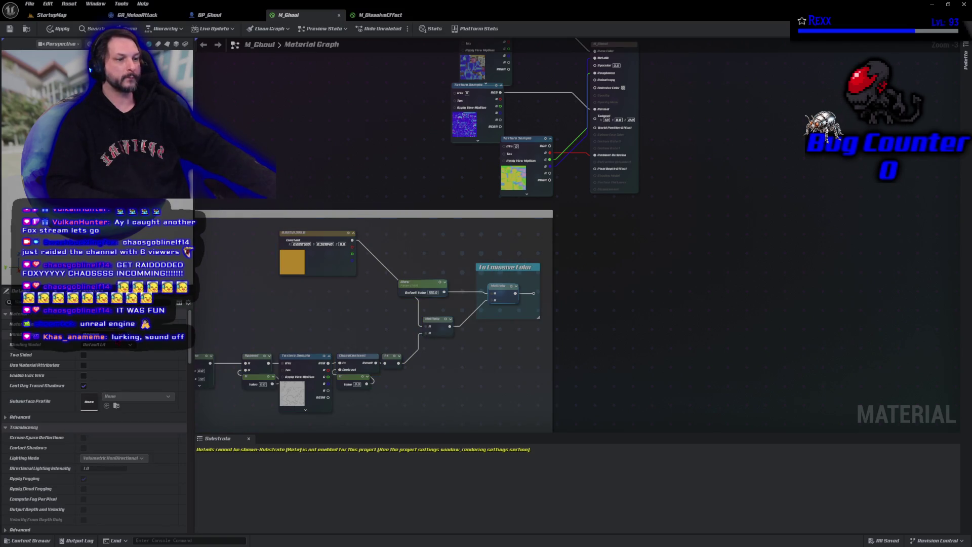
{"action": "left_click", "coordinate": [119, 354]}
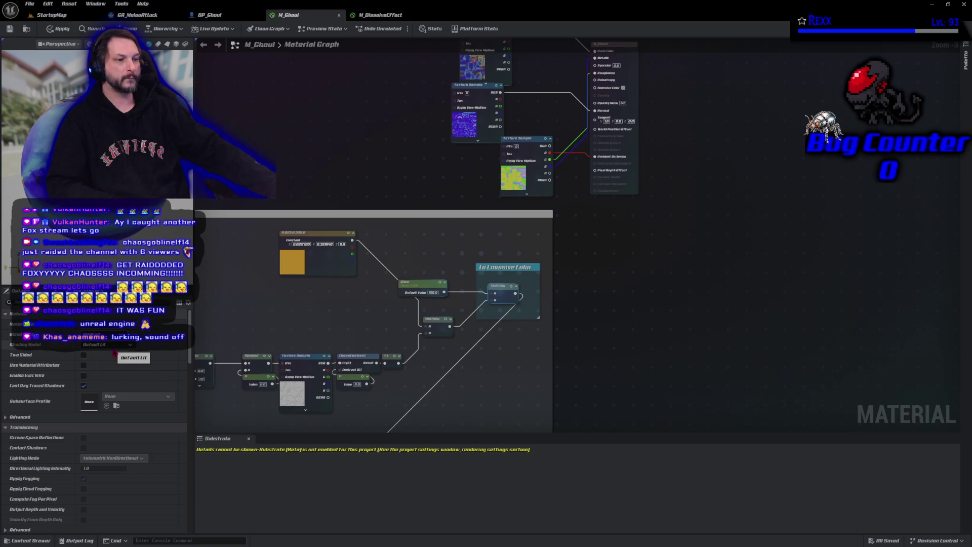
{"action": "left_click", "coordinate": [58, 29]}
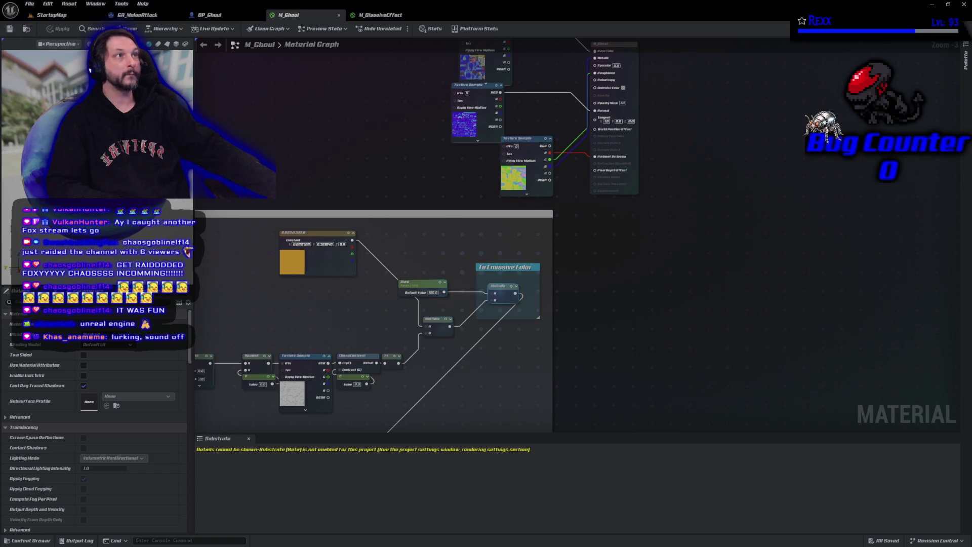
- Wire the dissolve glow output into M_Ghoul's Emissive Color input
{"action": "left_click_drag", "start_coordinate": [588, 277], "coordinate": [551, 301]}
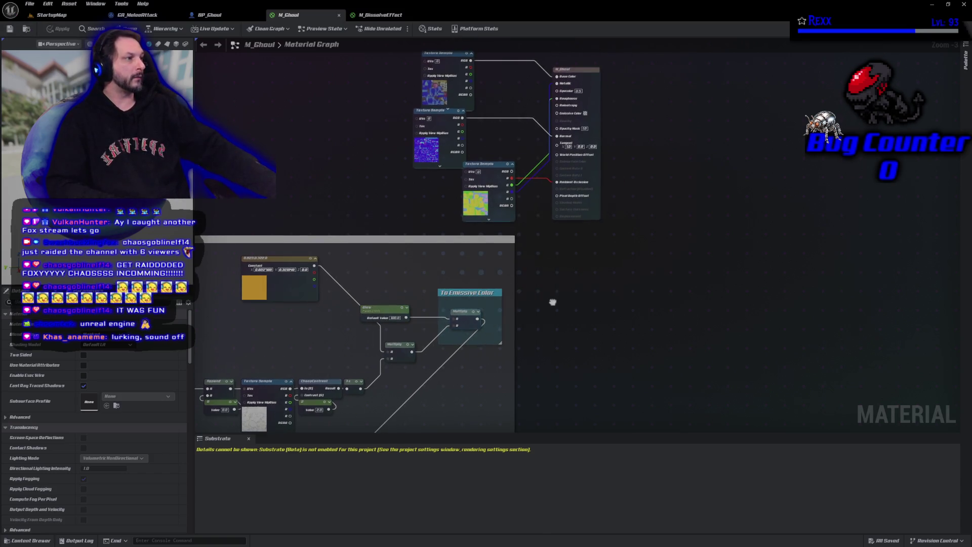
{"action": "mouse_move", "coordinate": [513, 334]}
{"action": "left_mouse_down"}
{"action": "mouse_move", "coordinate": [523, 169]}
{"action": "mouse_move", "coordinate": [620, 139]}
{"action": "mouse_move", "coordinate": [664, 163]}
{"action": "mouse_move", "coordinate": [668, 108]}
{"action": "mouse_move", "coordinate": [491, 169]}
{"action": "mouse_move", "coordinate": [371, 278]}
{"action": "left_mouse_up"}
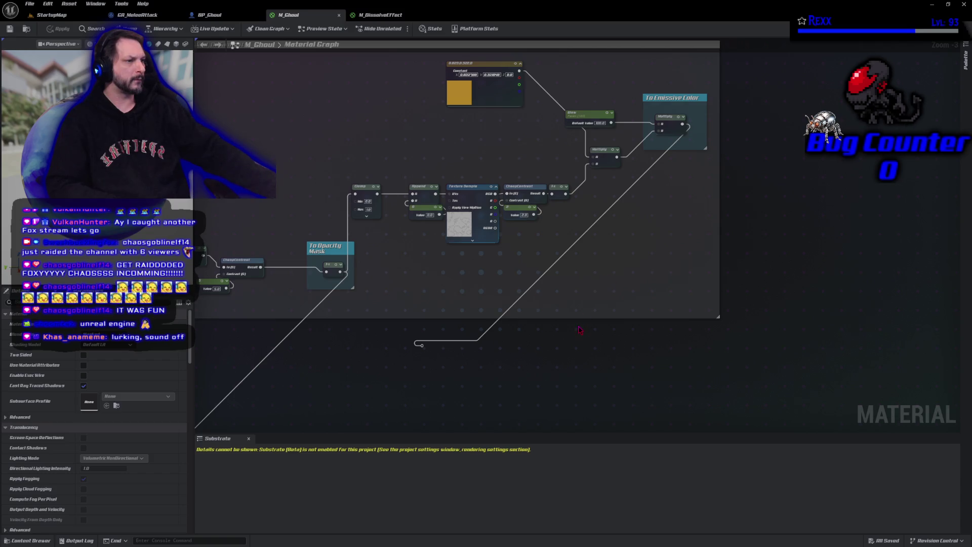
{"action": "mouse_move", "coordinate": [404, 314]}
{"action": "left_mouse_down"}
{"action": "mouse_move", "coordinate": [432, 353]}
{"action": "mouse_move", "coordinate": [499, 329]}
{"action": "mouse_move", "coordinate": [495, 321]}
{"action": "left_mouse_up"}
{"action": "mouse_move", "coordinate": [454, 379]}
{"action": "left_mouse_down"}
{"action": "mouse_move", "coordinate": [409, 335]}
{"action": "mouse_move", "coordinate": [476, 332]}
{"action": "mouse_move", "coordinate": [708, 152]}
{"action": "mouse_move", "coordinate": [714, 129]}
{"action": "left_mouse_up"}
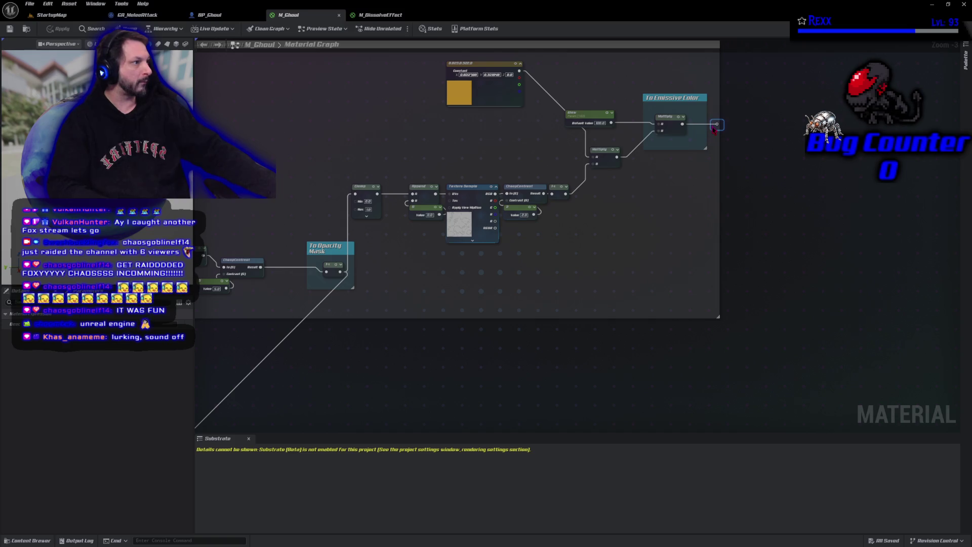
{"action": "mouse_move", "coordinate": [701, 187]}
{"action": "left_mouse_down"}
{"action": "mouse_move", "coordinate": [497, 386]}
{"action": "mouse_move", "coordinate": [461, 383]}
{"action": "left_mouse_up"}
{"action": "left_click", "coordinate": [496, 348]}
{"action": "mouse_move", "coordinate": [470, 335]}
{"action": "left_mouse_down"}
{"action": "mouse_move", "coordinate": [501, 154]}
{"action": "mouse_move", "coordinate": [514, 133]}
{"action": "left_mouse_up"}
{"action": "mouse_move", "coordinate": [509, 430]}
{"action": "left_mouse_down"}
{"action": "mouse_move", "coordinate": [662, 234]}
{"action": "mouse_move", "coordinate": [758, 217]}
{"action": "mouse_move", "coordinate": [971, 118]}
{"action": "left_mouse_up"}
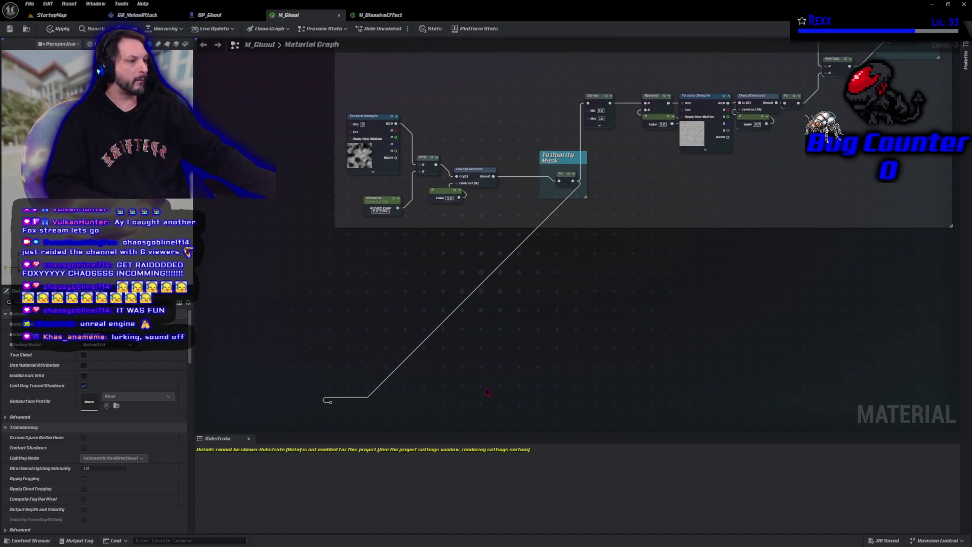
- Move the reroute node beside To Opacity Mask and wire it to the Opacity Mask input
{"action": "left_click_drag", "start_coordinate": [309, 372], "coordinate": [341, 422]}
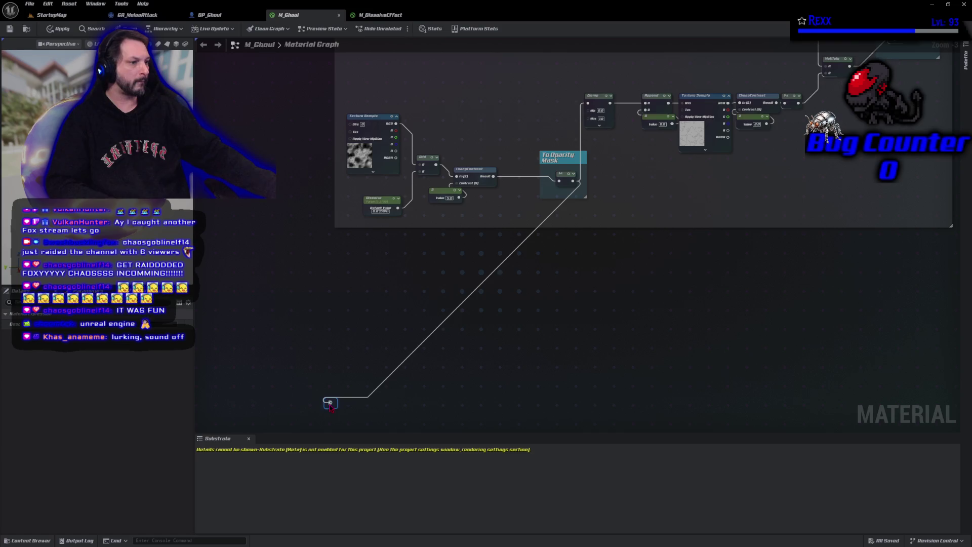
{"action": "mouse_move", "coordinate": [328, 402]}
{"action": "left_mouse_down"}
{"action": "mouse_move", "coordinate": [429, 375]}
{"action": "mouse_move", "coordinate": [672, 212]}
{"action": "mouse_move", "coordinate": [696, 187]}
{"action": "mouse_move", "coordinate": [612, 186]}
{"action": "left_mouse_up"}
{"action": "left_click_drag", "start_coordinate": [683, 244], "coordinate": [426, 362]}
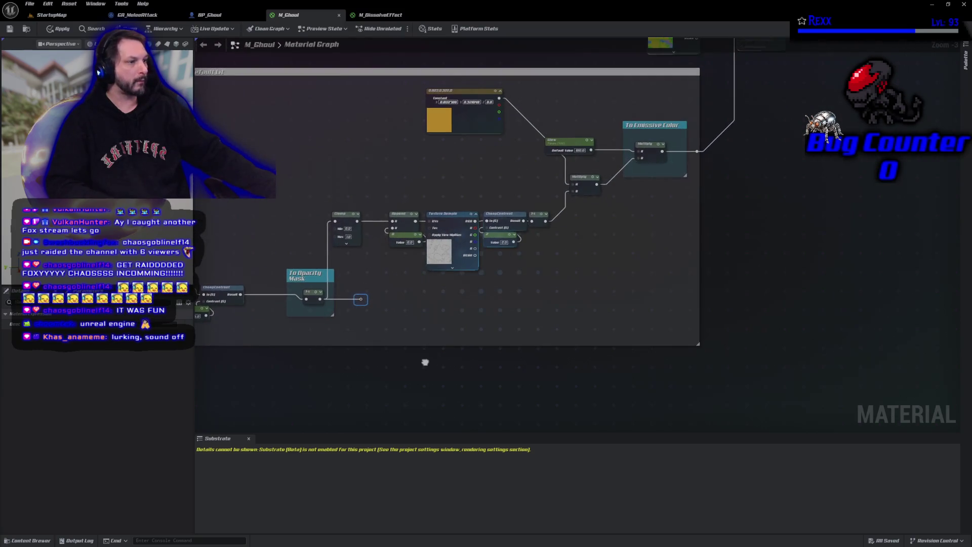
{"action": "left_click_drag", "start_coordinate": [431, 315], "coordinate": [408, 362]}
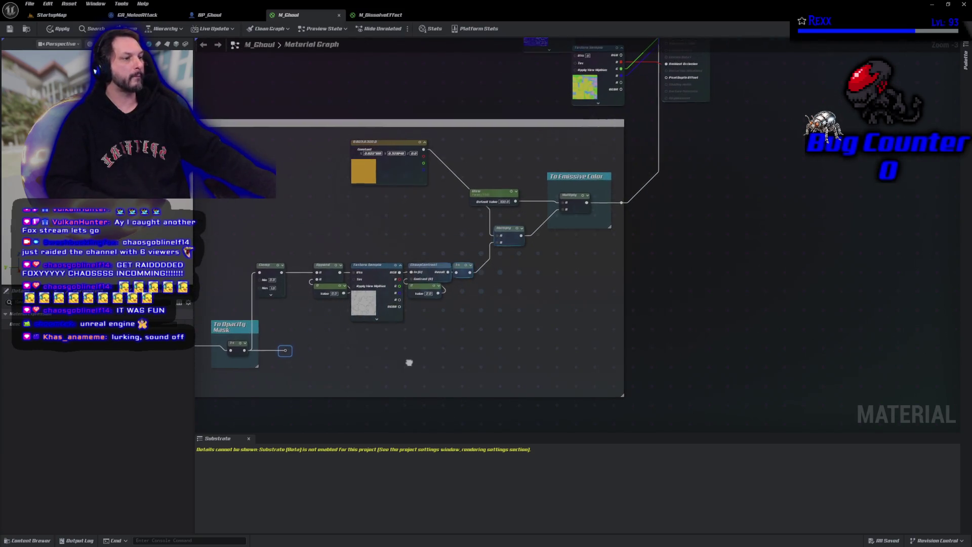
{"action": "left_click", "coordinate": [287, 357]}
{"action": "mouse_move", "coordinate": [284, 349]}
{"action": "left_mouse_down"}
{"action": "mouse_move", "coordinate": [399, 304]}
{"action": "mouse_move", "coordinate": [608, 165]}
{"action": "mouse_move", "coordinate": [658, 43]}
{"action": "mouse_move", "coordinate": [653, 225]}
{"action": "mouse_move", "coordinate": [666, 115]}
{"action": "left_mouse_up"}
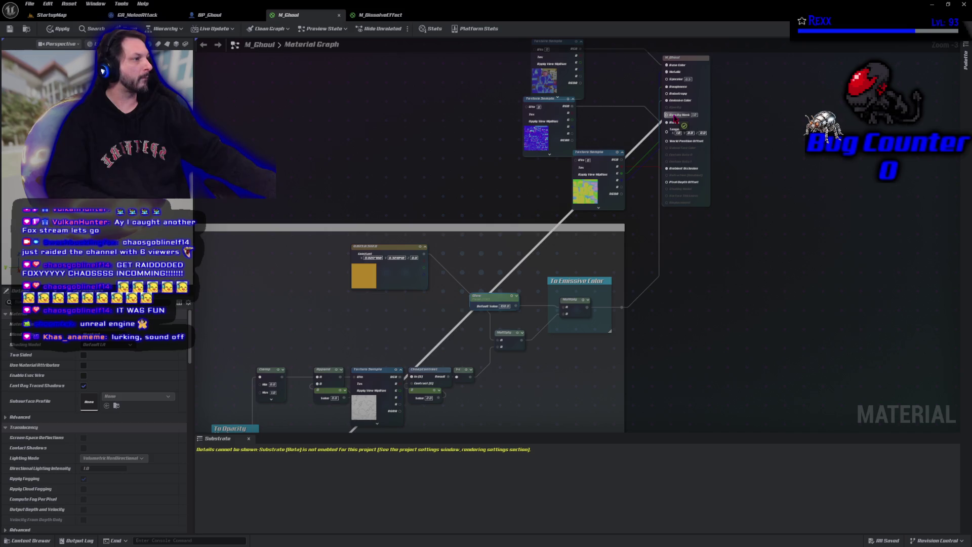
- Apply and save the M_Ghoul material, then open the Content Drawer
{"action": "left_click", "coordinate": [58, 29]}
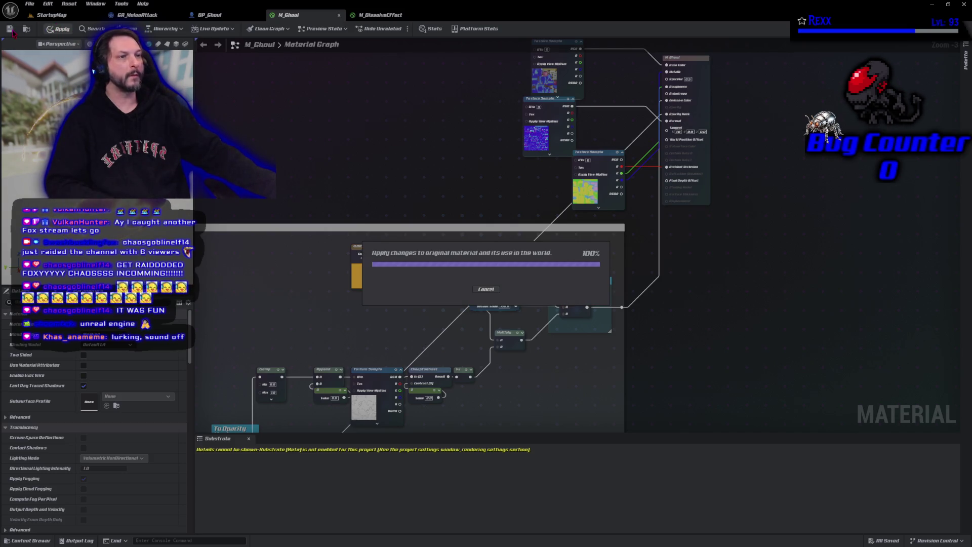
{"action": "left_click", "coordinate": [10, 29]}
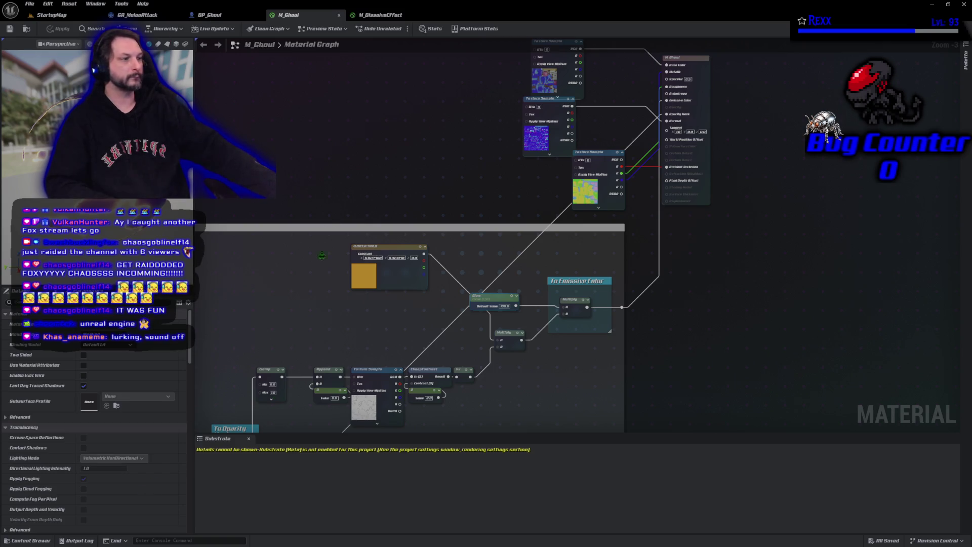
{"action": "left_click", "coordinate": [46, 540]}
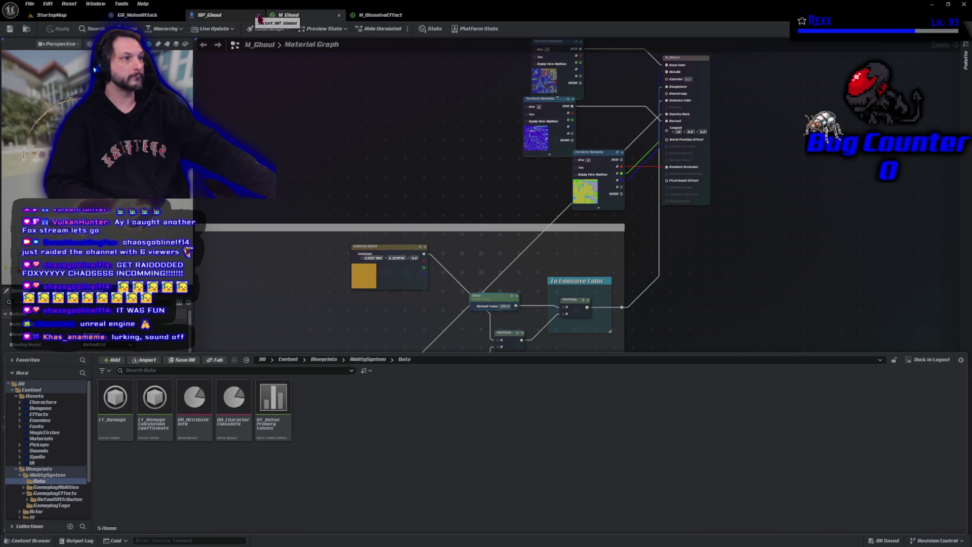
- Create a material instance from M_Ghoul in Ghoul/Materials and name it MI_GhoulDissolve
{"action": "left_click", "coordinate": [27, 30]}
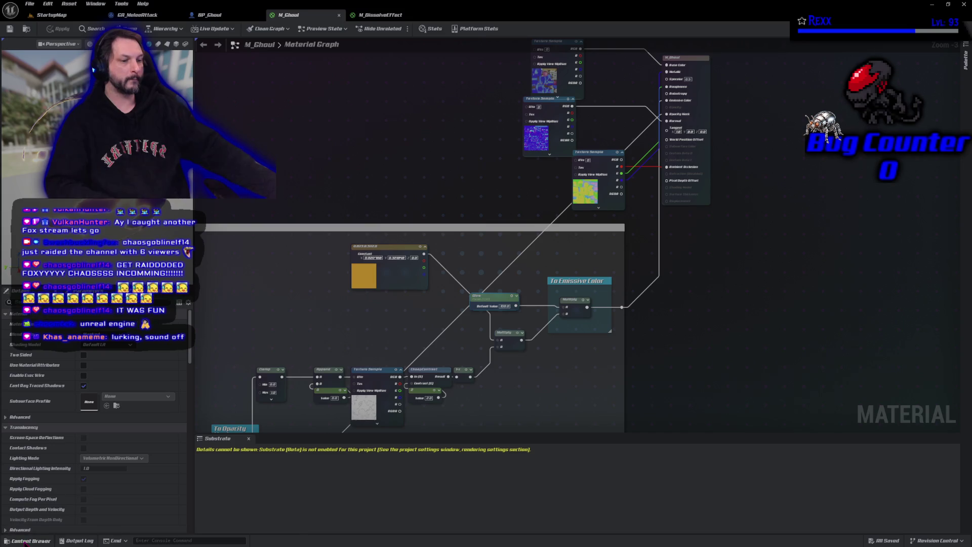
{"action": "left_click", "coordinate": [28, 541]}
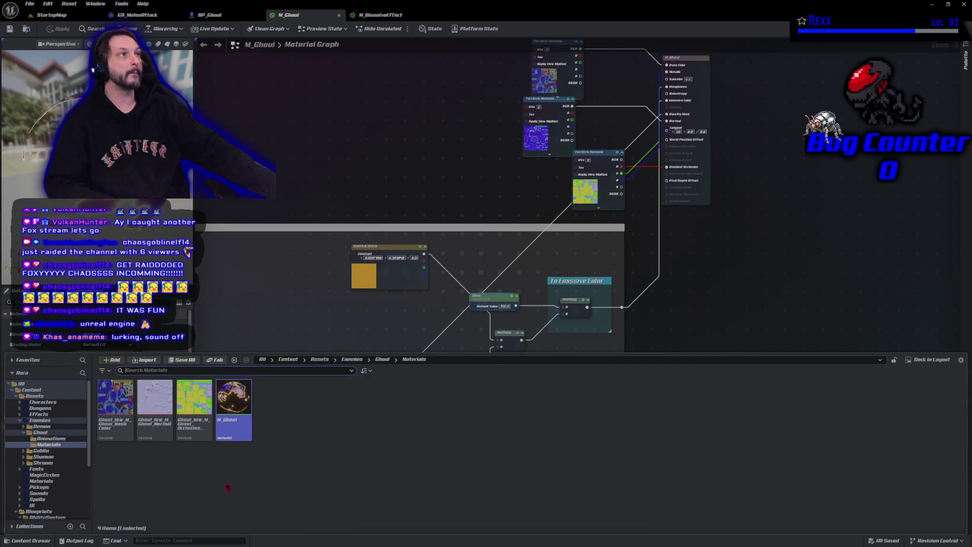
{"action": "right_click", "coordinate": [236, 435]}
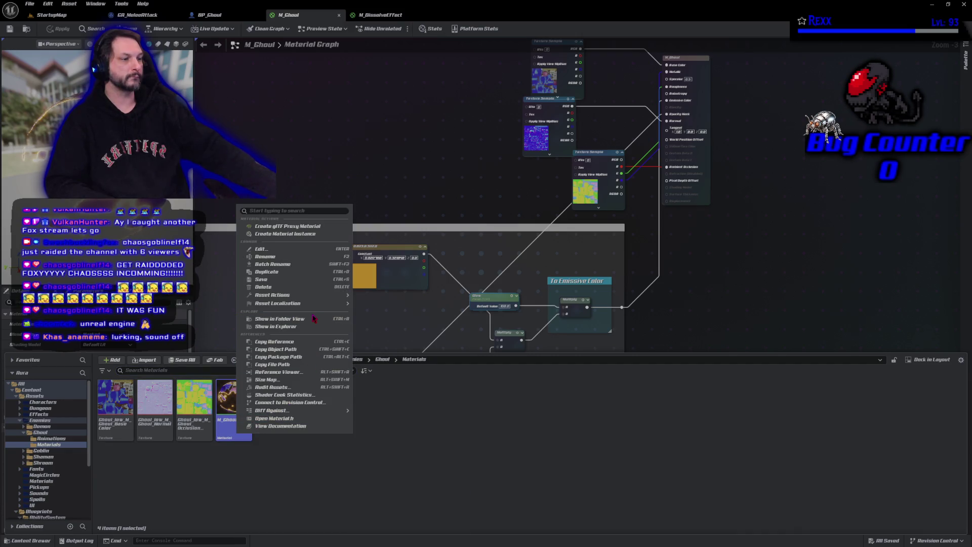
{"action": "left_click", "coordinate": [283, 234]}
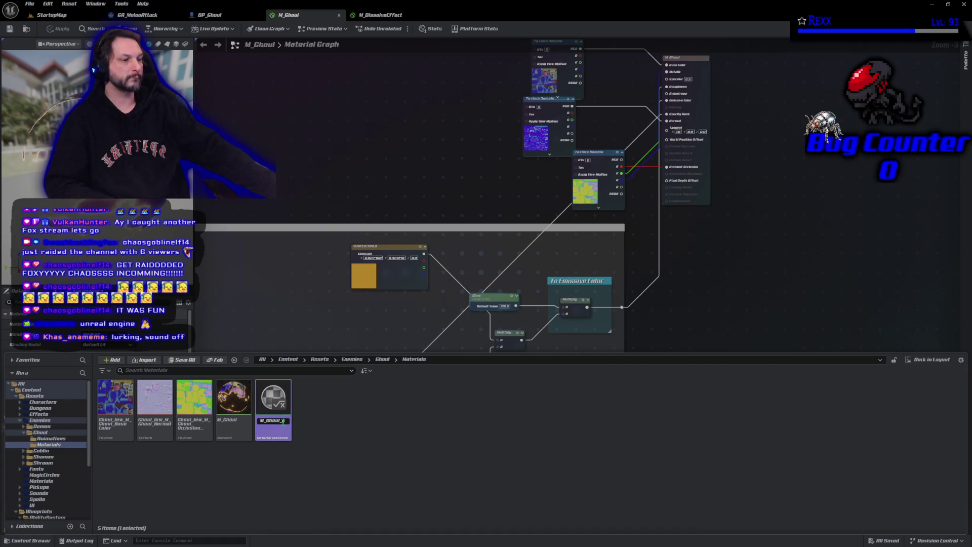
{"action": "type", "text": "MI"}
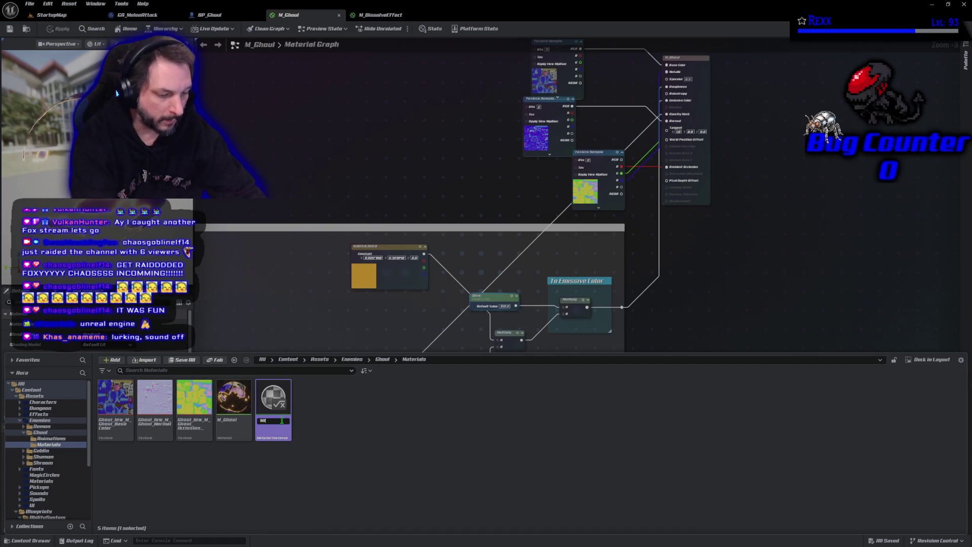
{"action": "type", "text": "_GhoulDis"}
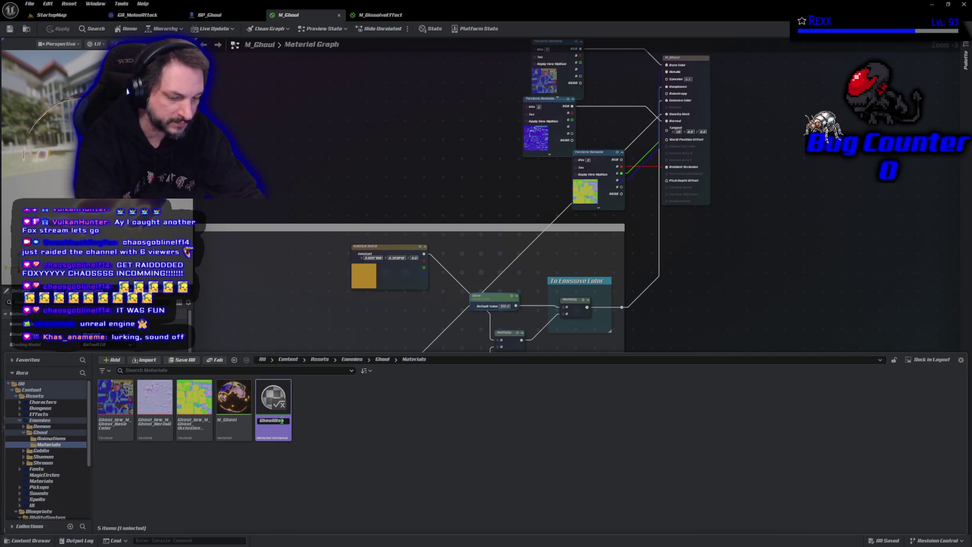
{"action": "key", "text": "Return"}
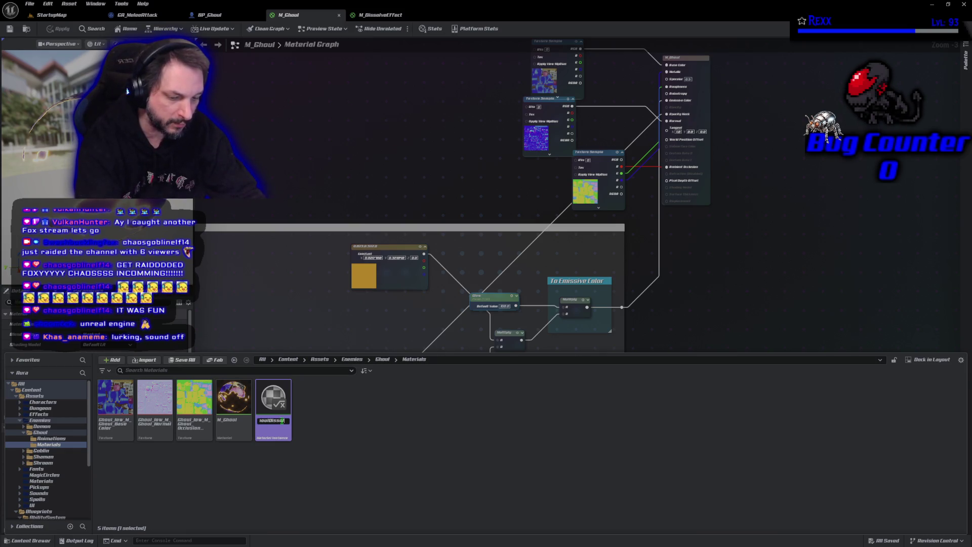
{"action": "mouse_move", "coordinate": [281, 420]}
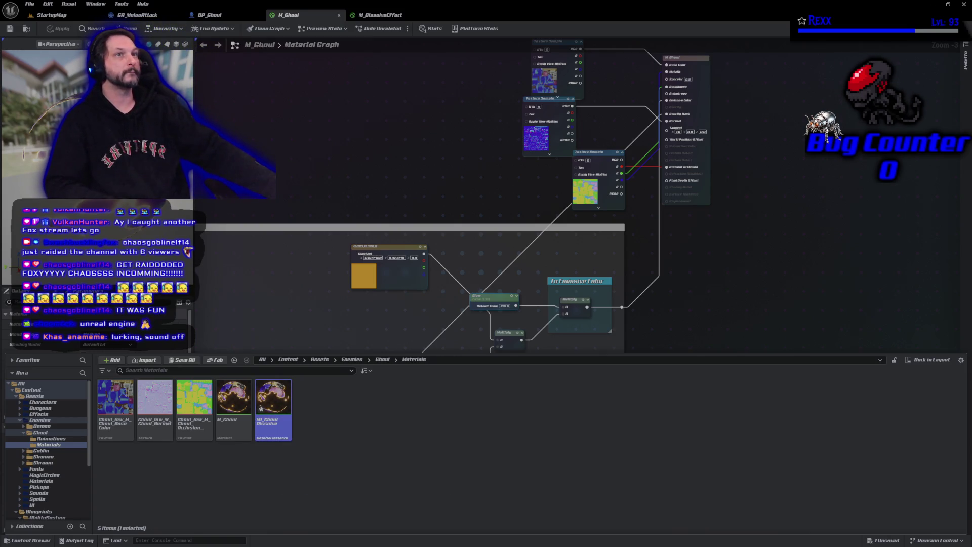
- Set BP_Ghoul's Dissolve Material Instance to MI_GhoulDissolve
{"action": "left_click", "coordinate": [238, 15]}
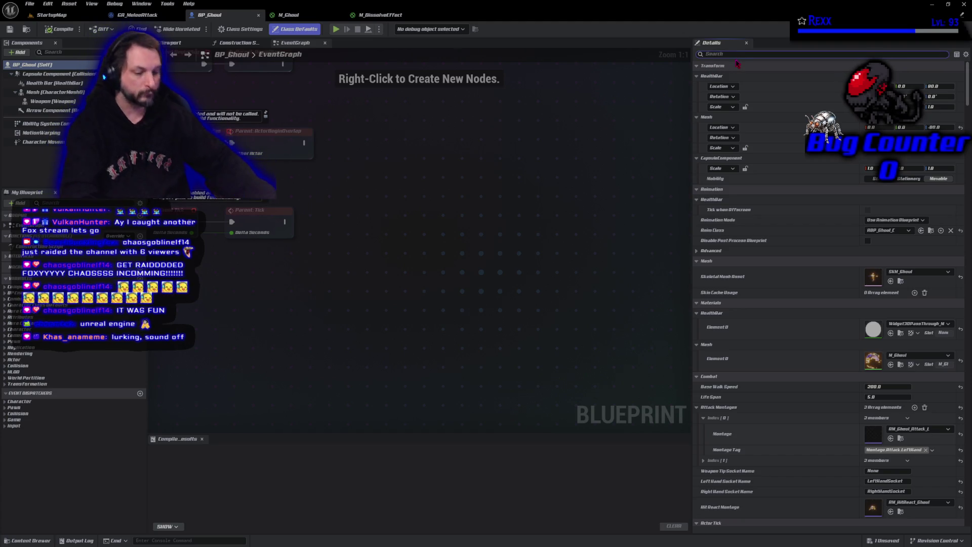
{"action": "type", "text": "dissolv"}
{"action": "type", "text": "e"}
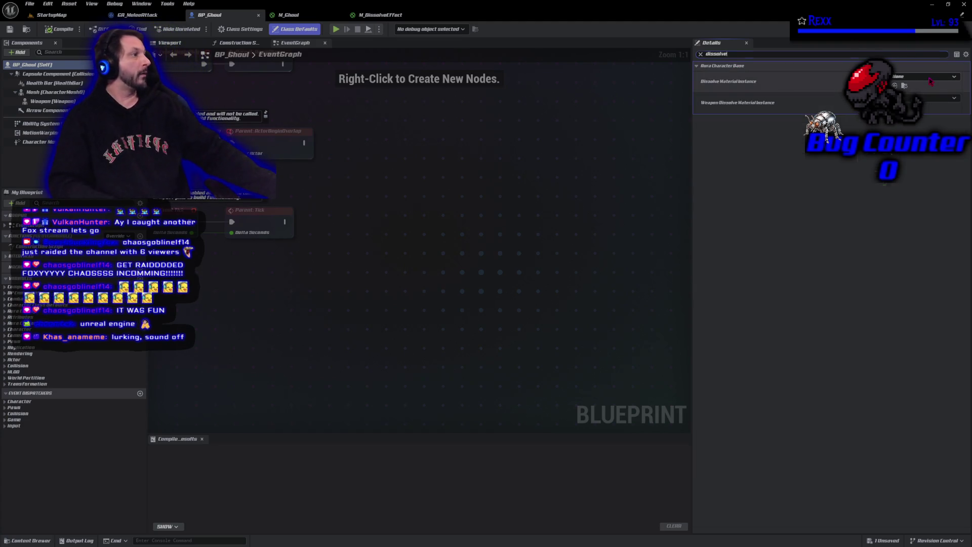
{"action": "left_click", "coordinate": [927, 77]}
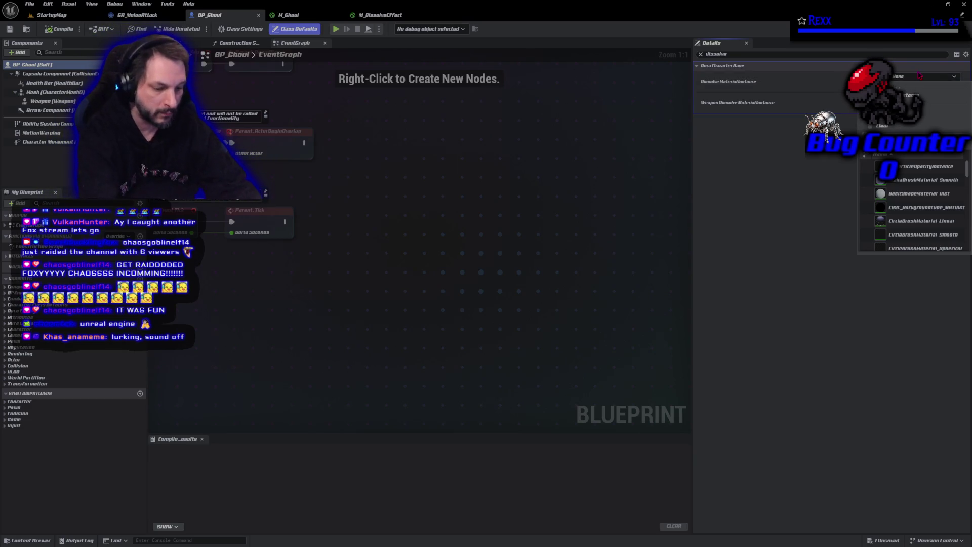
{"action": "type", "text": "dissolve"}
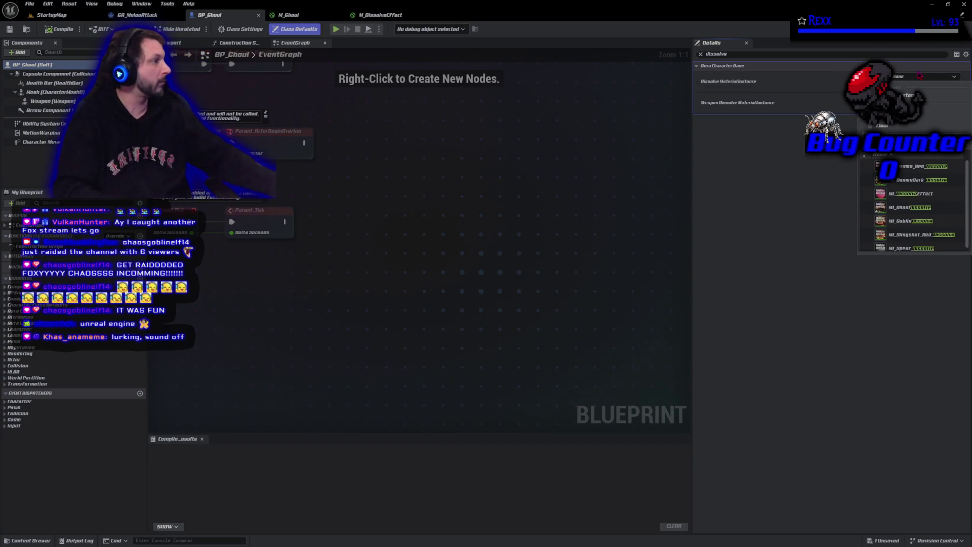
{"action": "left_click", "coordinate": [945, 213]}
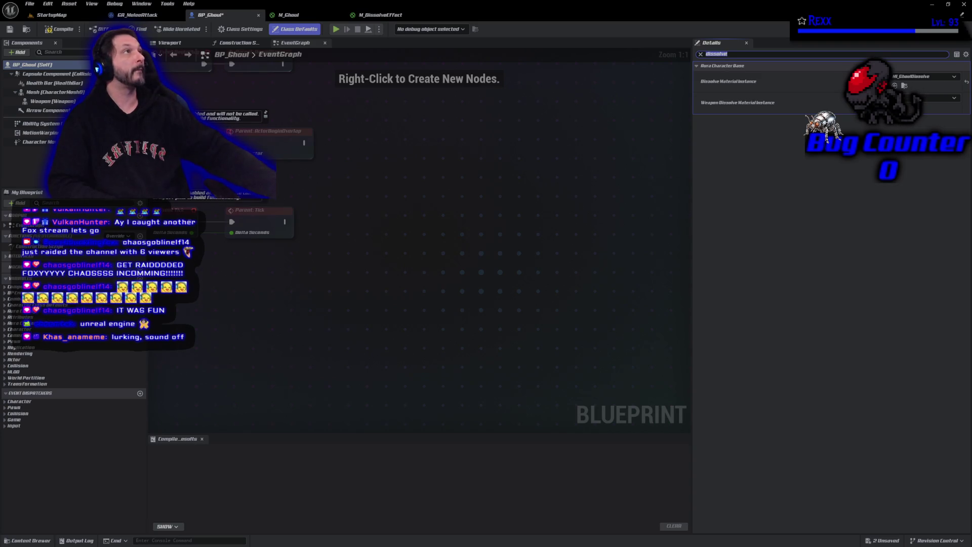
- Compile BP_Ghoul, save all modified assets, and return to StartupMap
{"action": "left_click", "coordinate": [60, 29]}
{"action": "left_click", "coordinate": [30, 4]}
{"action": "left_click", "coordinate": [49, 53]}
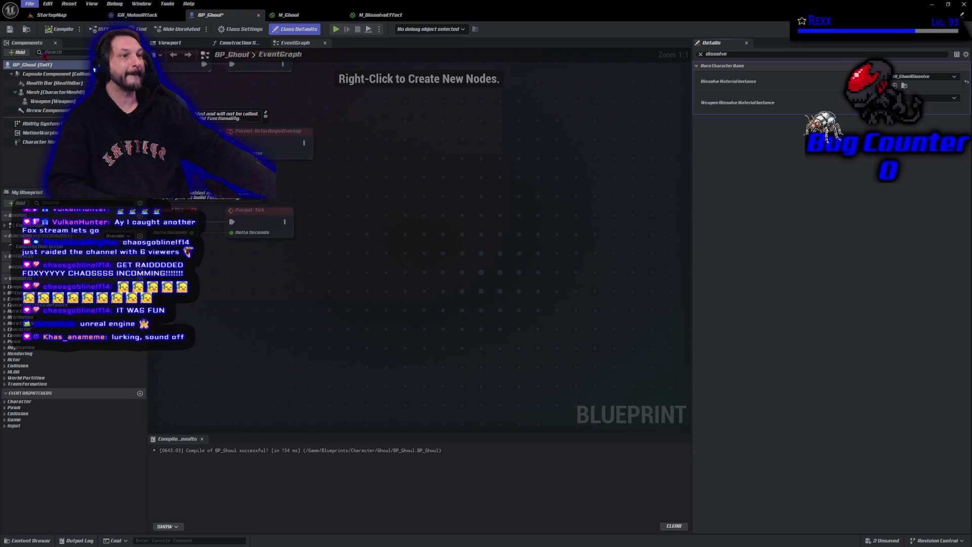
{"action": "left_click", "coordinate": [51, 15]}
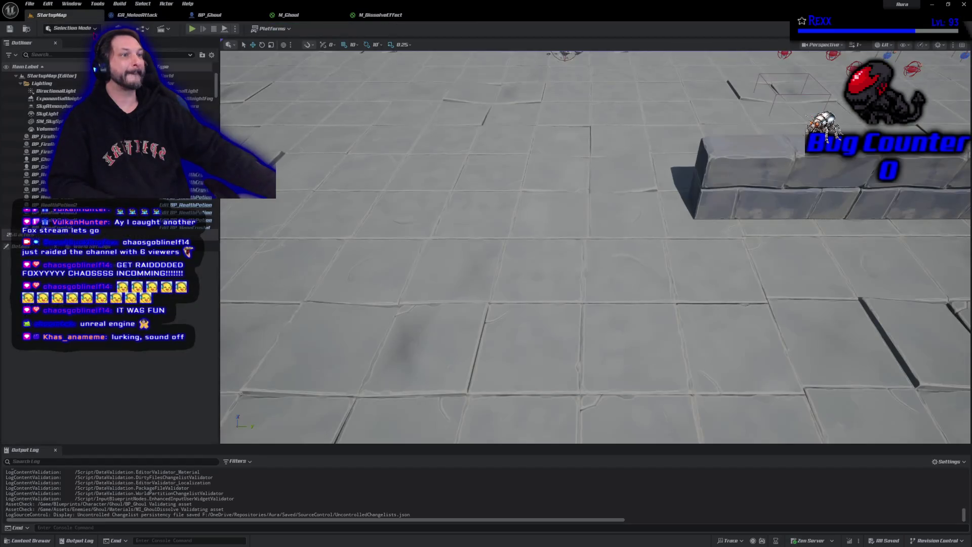
- Playtest StartupMap briefly by moving the character, then show the Ghoul Materials folder
{"action": "key", "text": "alt+p"}
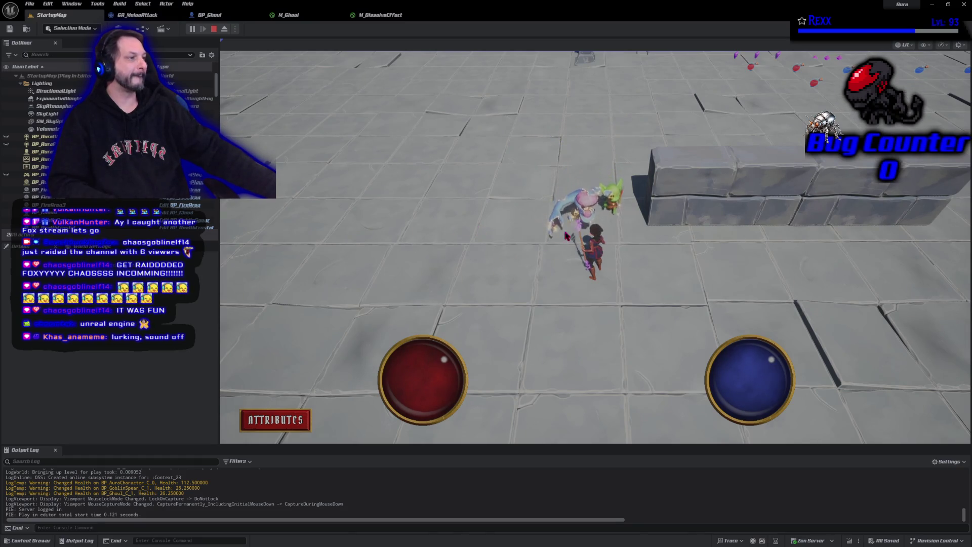
{"action": "left_click", "coordinate": [457, 288]}
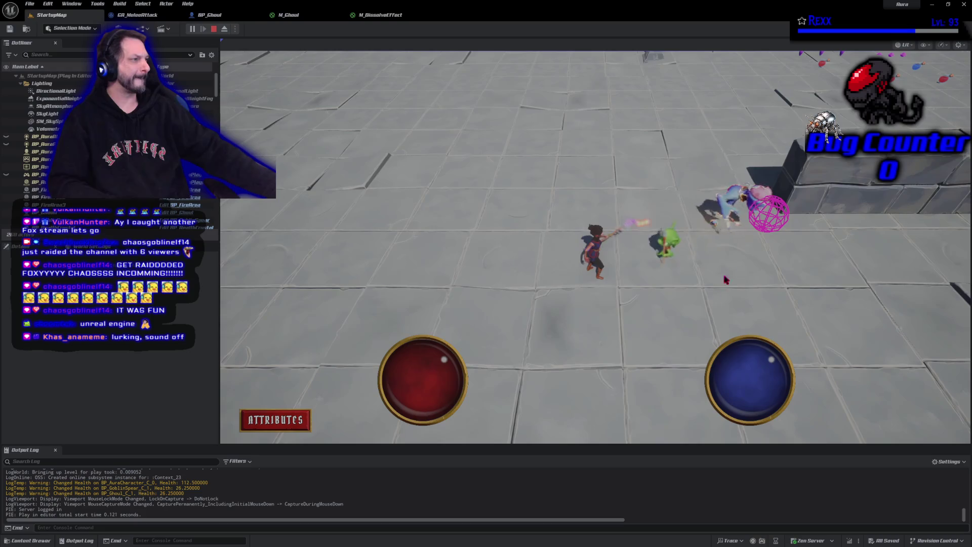
{"action": "key", "text": "Escape"}
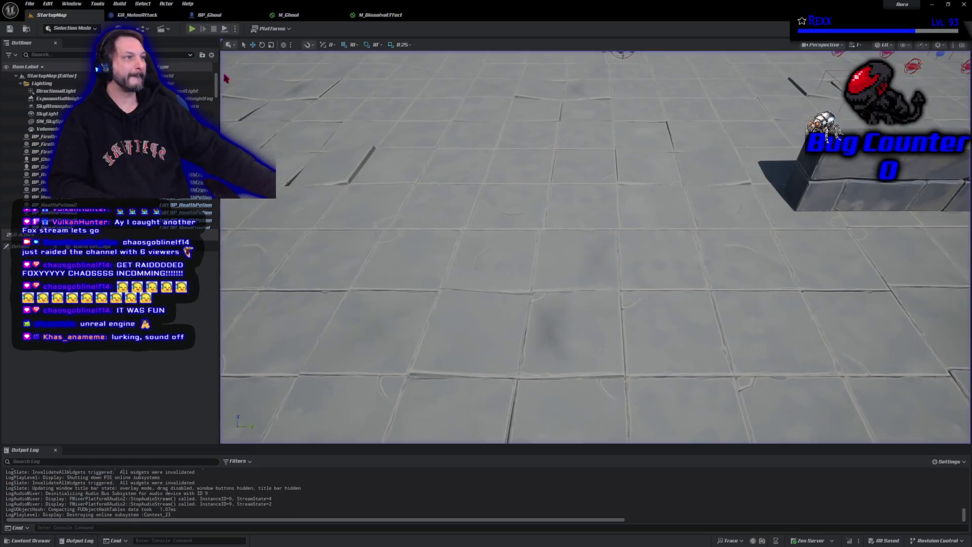
{"action": "left_click", "coordinate": [31, 542]}
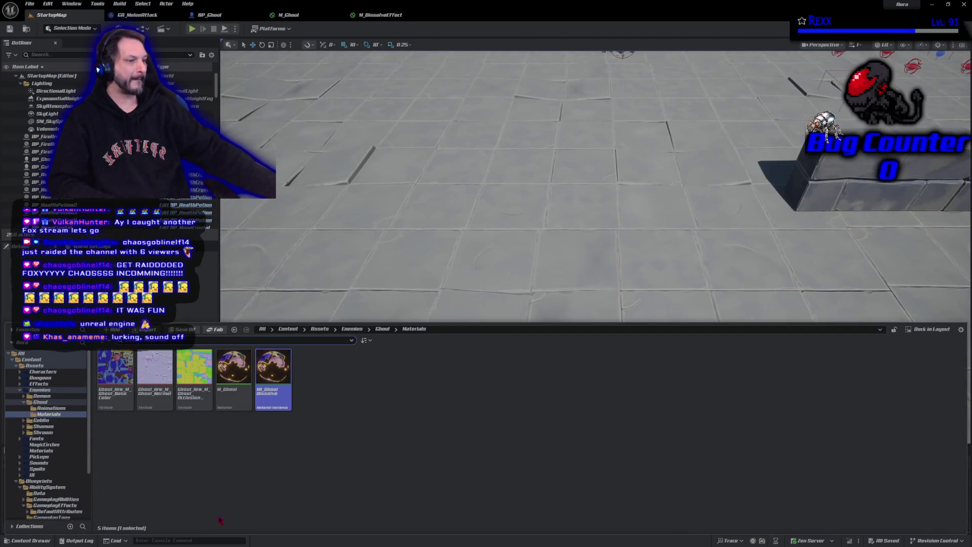
- Open MI_GhoulDissolve, enable its Dissolve parameter override, and save it
{"action": "double_click", "coordinate": [278, 391]}
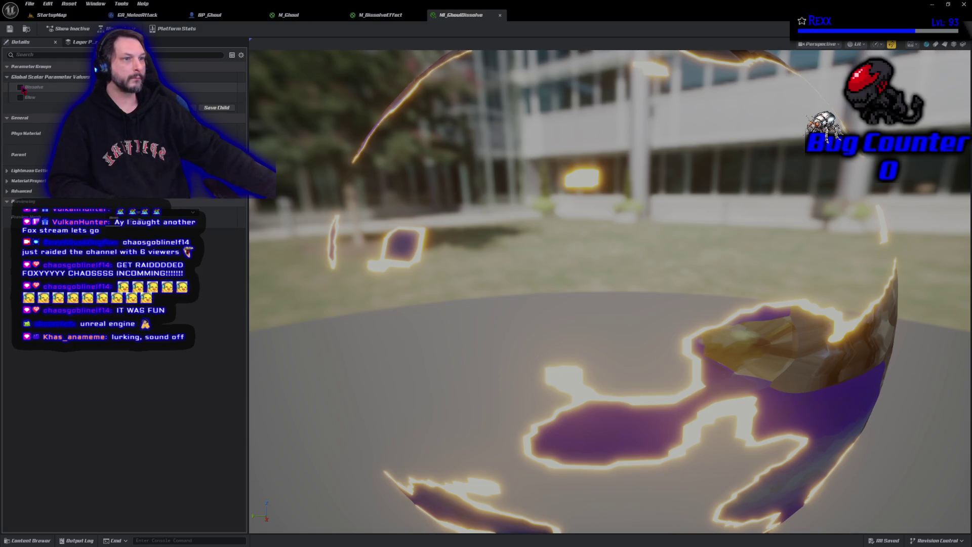
{"action": "left_click", "coordinate": [21, 87]}
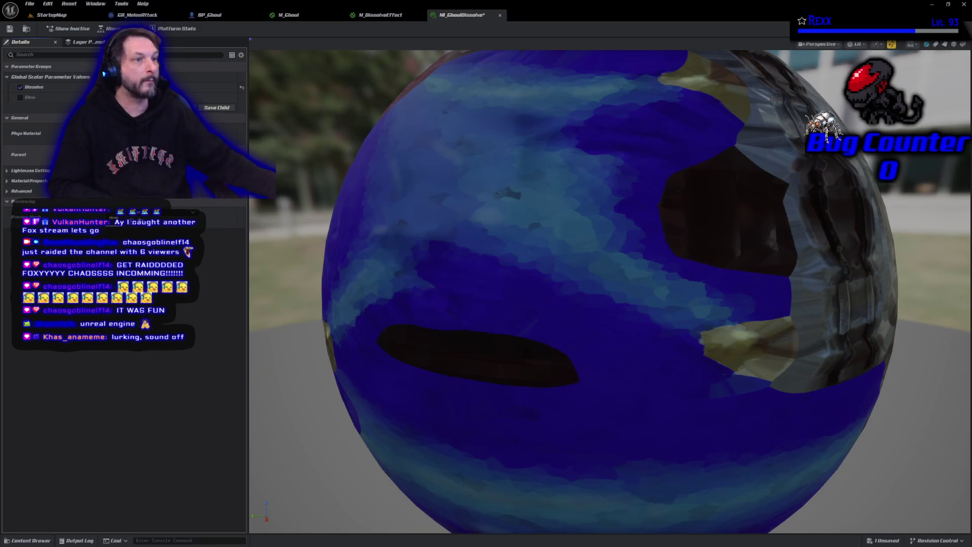
{"action": "left_click", "coordinate": [10, 29]}
- Playtest StartupMap, casting a firebolt at an approaching ghoul
{"action": "left_click", "coordinate": [69, 18]}
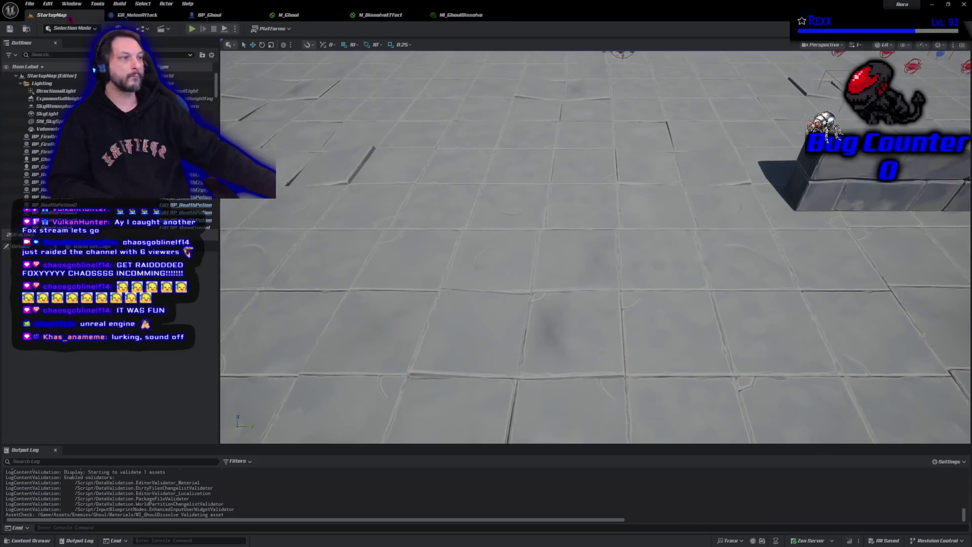
{"action": "key", "text": "alt+p"}
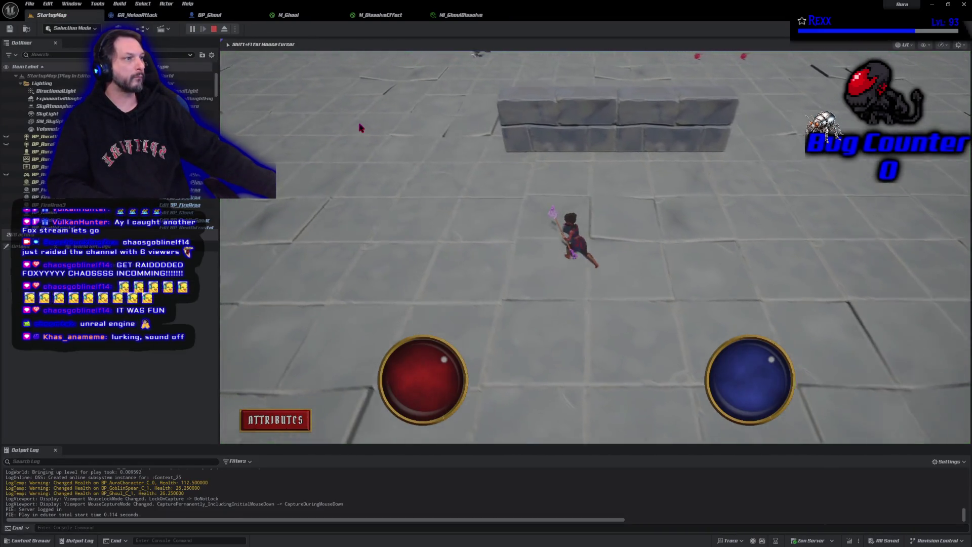
{"action": "left_click", "coordinate": [538, 84]}
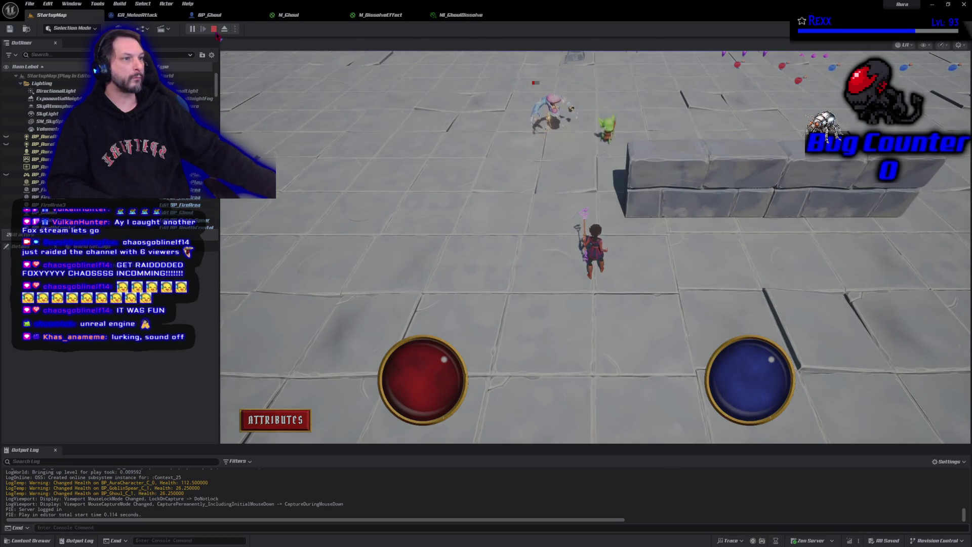
{"action": "key", "text": "Escape"}
- Turn off MI_GhoulDissolve's Dissolve override, save it, and move to M_DissolveEffect
{"action": "left_click", "coordinate": [464, 15]}
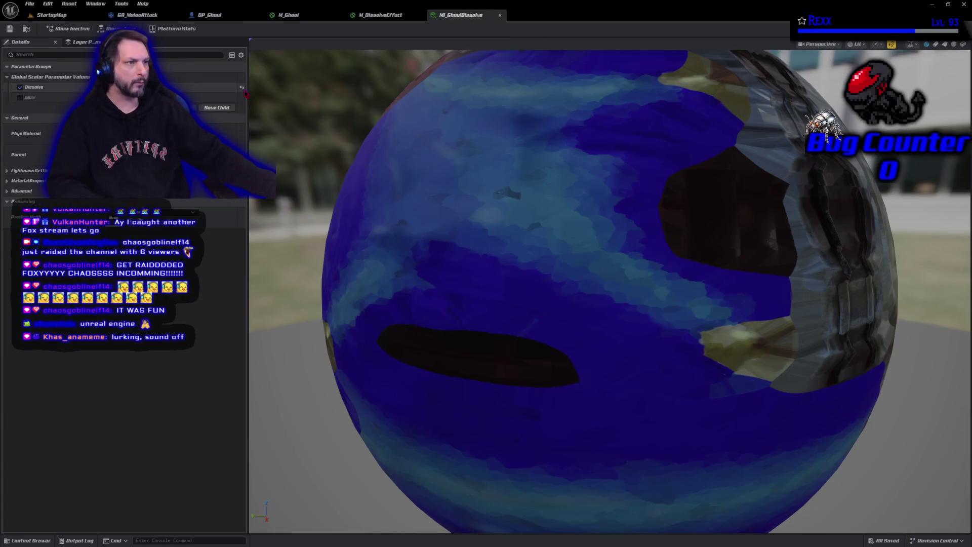
{"action": "left_click", "coordinate": [245, 92]}
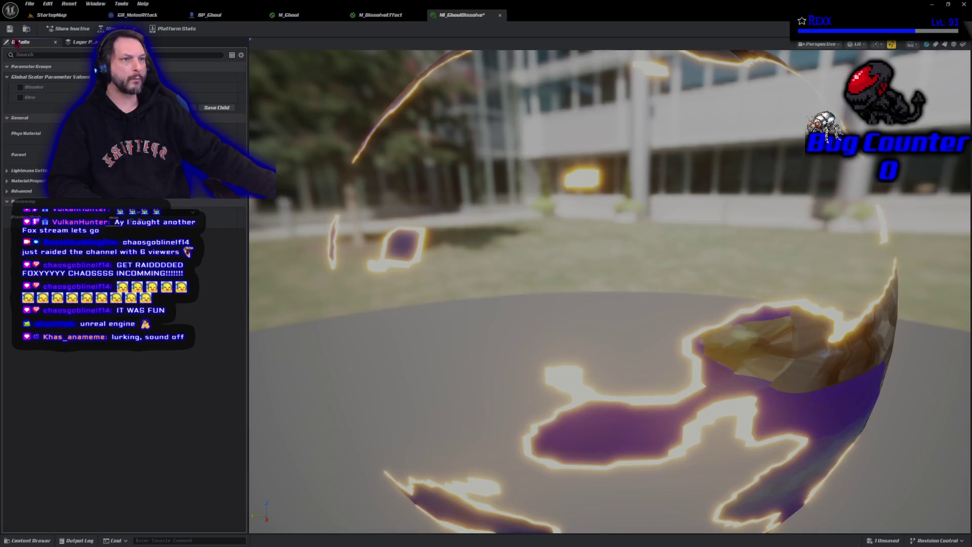
{"action": "left_click", "coordinate": [10, 29]}
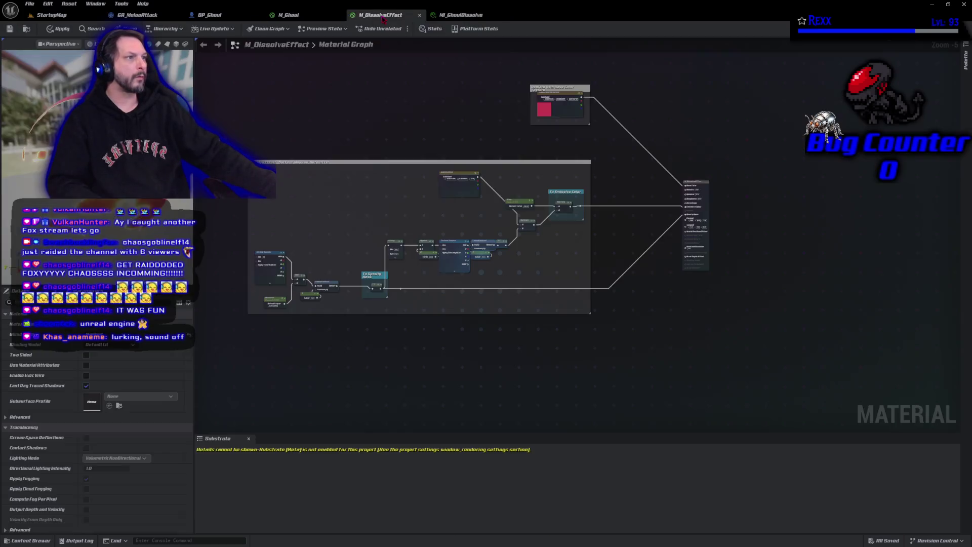
{"action": "left_click", "coordinate": [380, 14]}
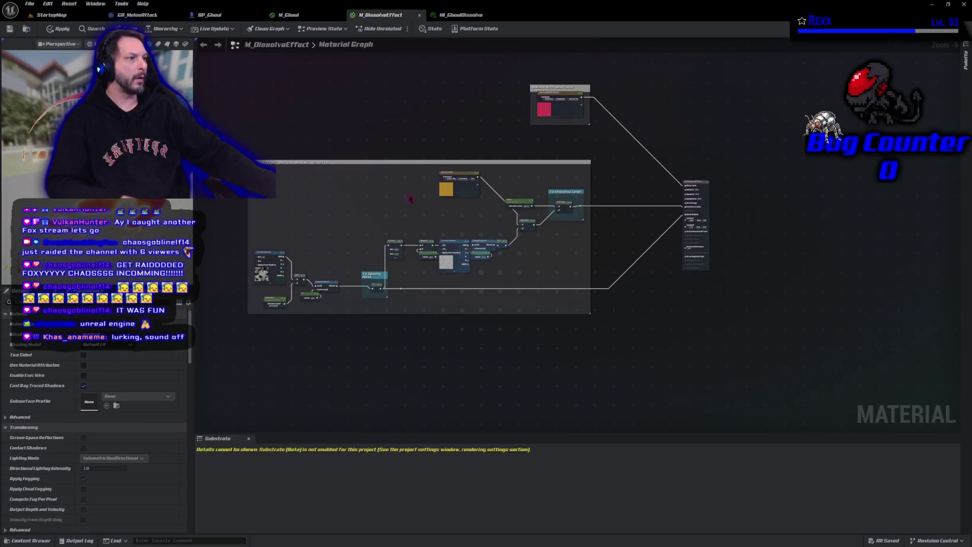
- Zoom and pan the M_DissolveEffect graph to inspect the dissolve network
{"action": "scroll", "coordinate": [431, 268], "scroll_direction": "up", "scroll_amount": 2}
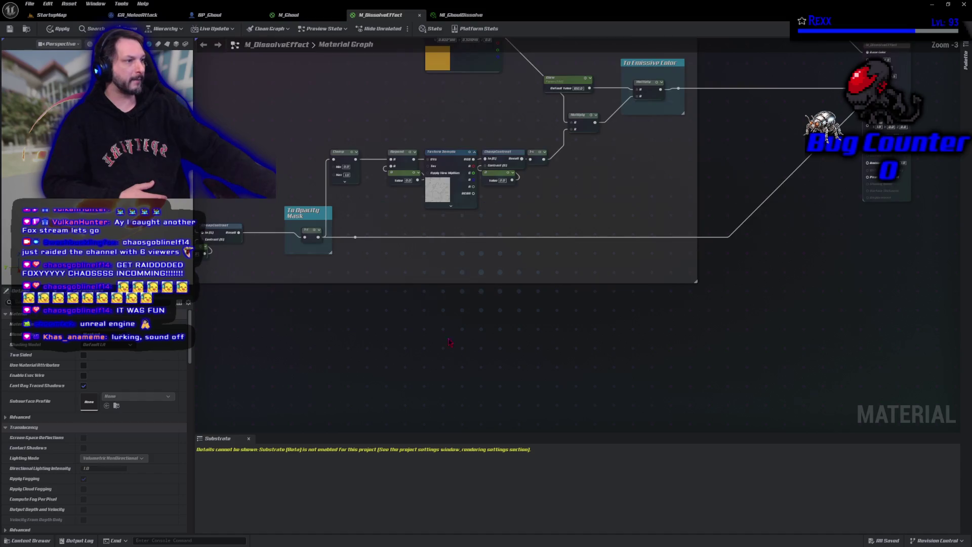
{"action": "left_click_drag", "start_coordinate": [506, 380], "coordinate": [508, 382]}
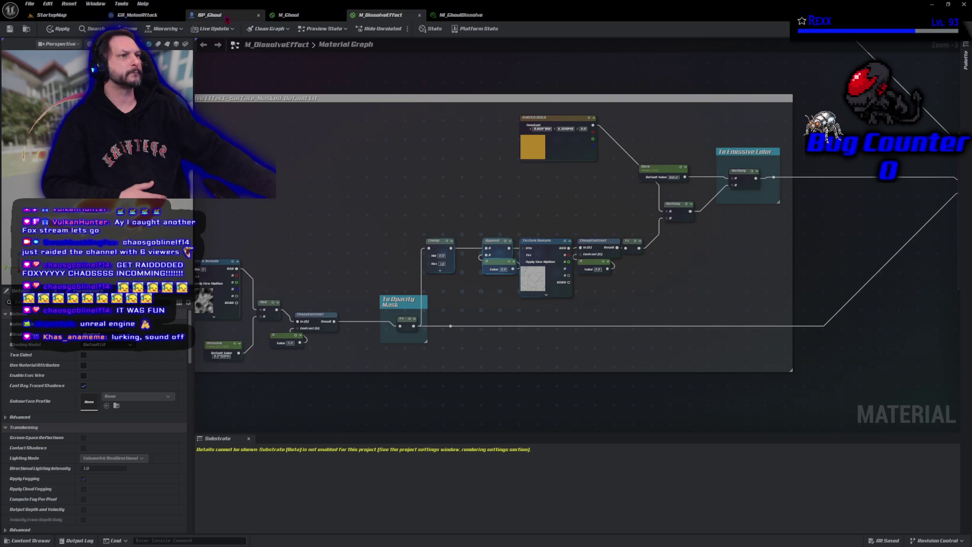
{"action": "left_click", "coordinate": [207, 15]}
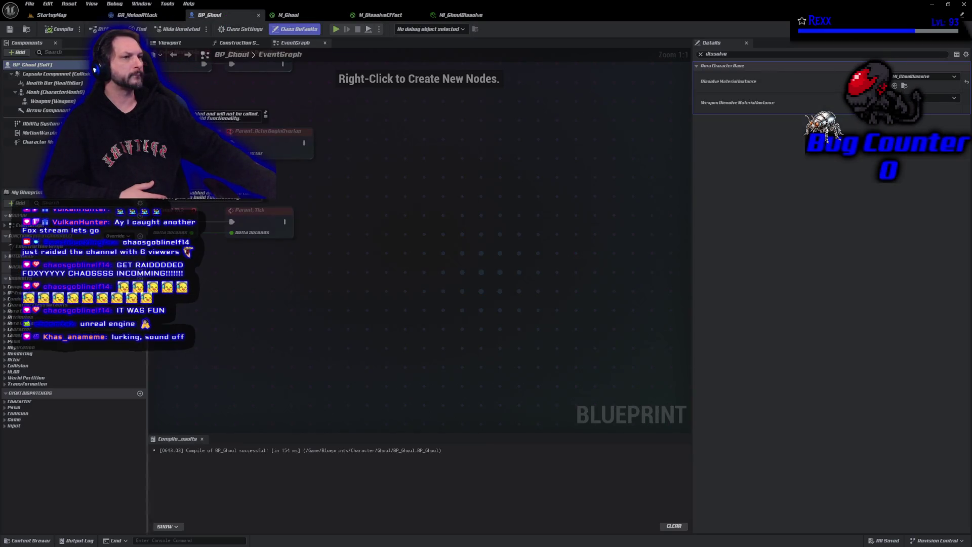
- Assign MI_GhoulDissolve to the ghoul mesh's Element 0 material and save BP_Ghoul
{"action": "left_click", "coordinate": [172, 43]}
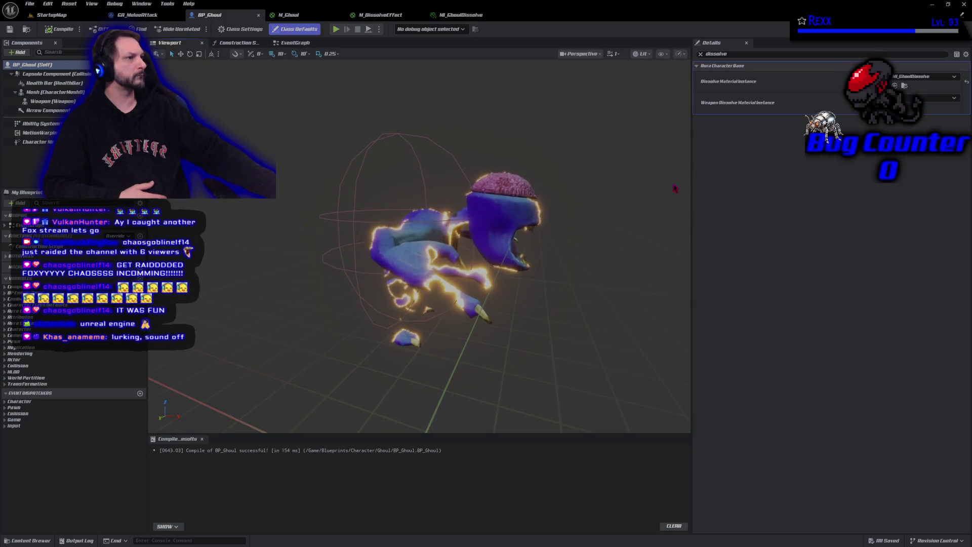
{"action": "left_click", "coordinate": [700, 54]}
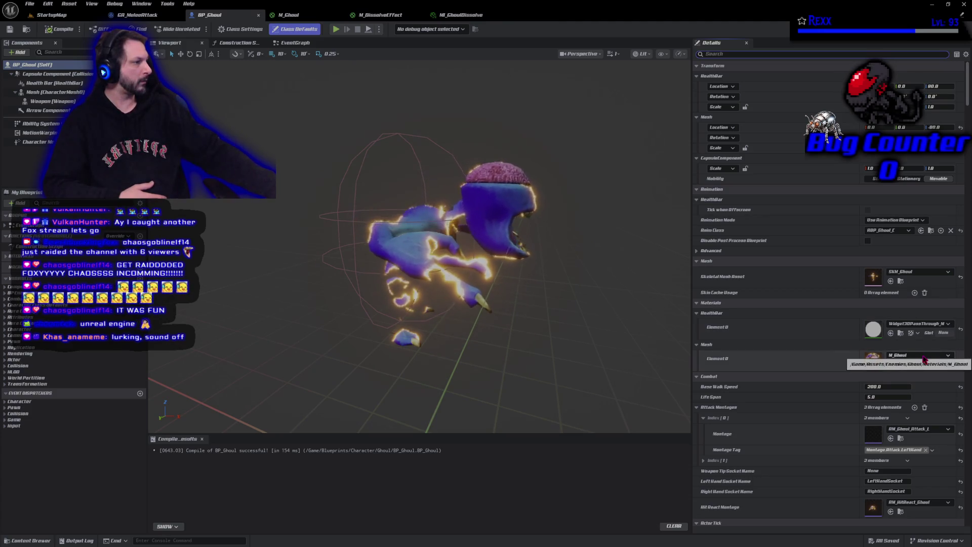
{"action": "left_click", "coordinate": [923, 358]}
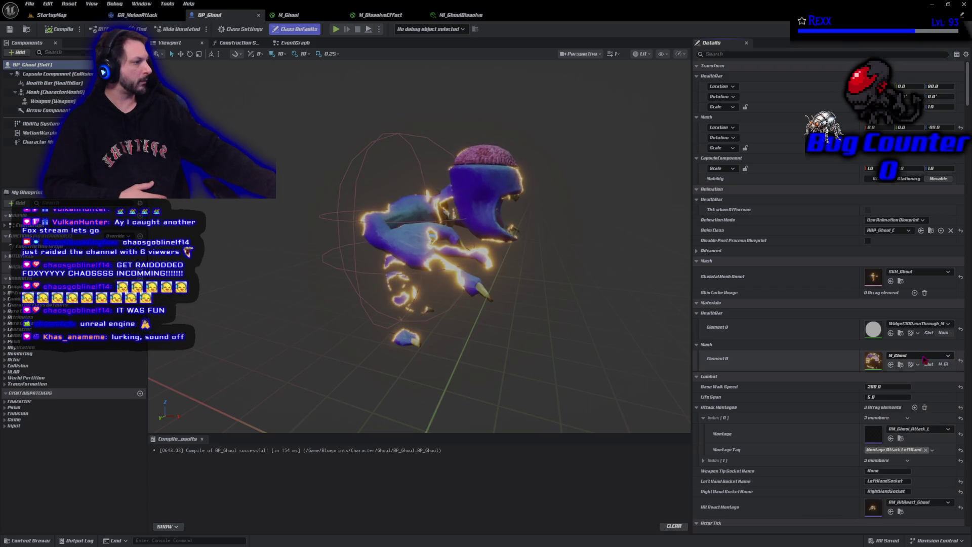
{"action": "left_click", "coordinate": [923, 358]}
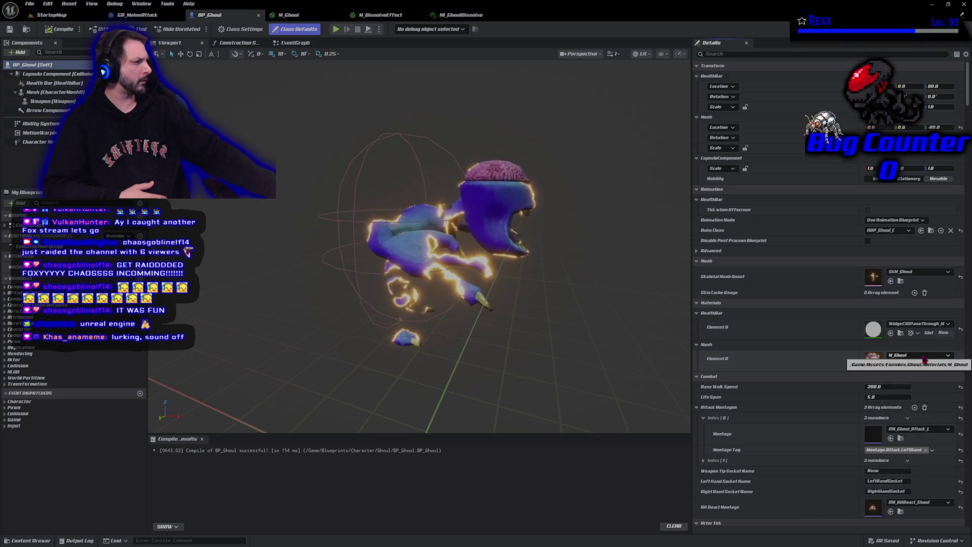
{"action": "left_click", "coordinate": [923, 358]}
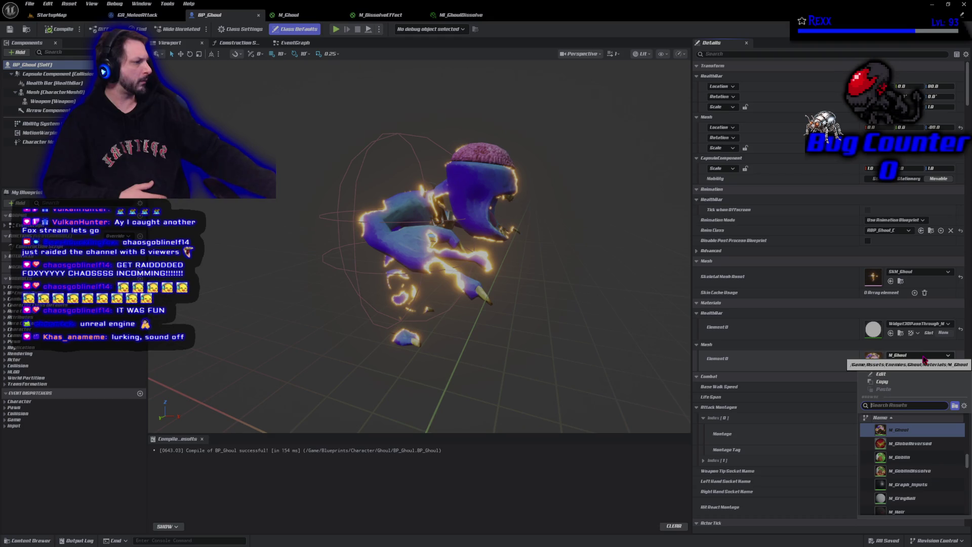
{"action": "scroll", "coordinate": [908, 495], "scroll_direction": "up", "scroll_amount": 3}
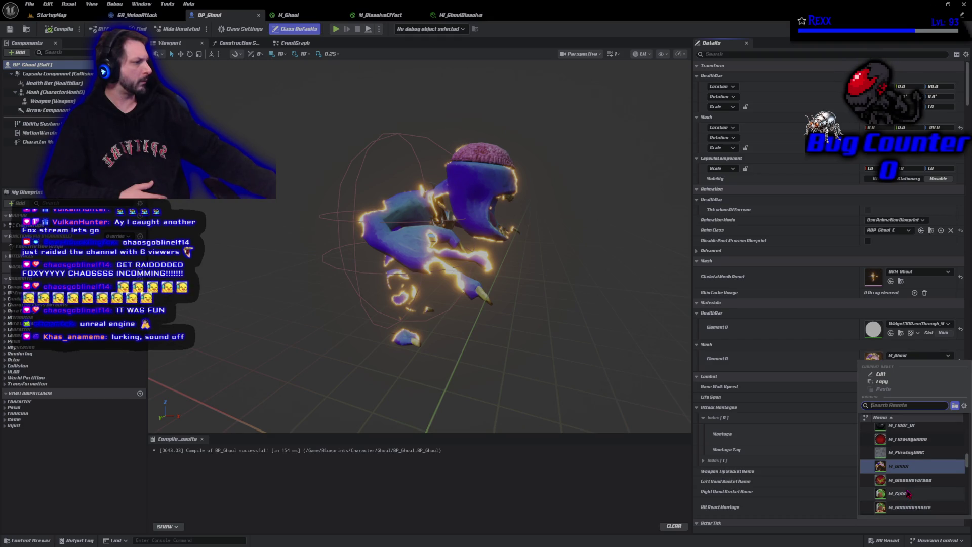
{"action": "type", "text": "mi"}
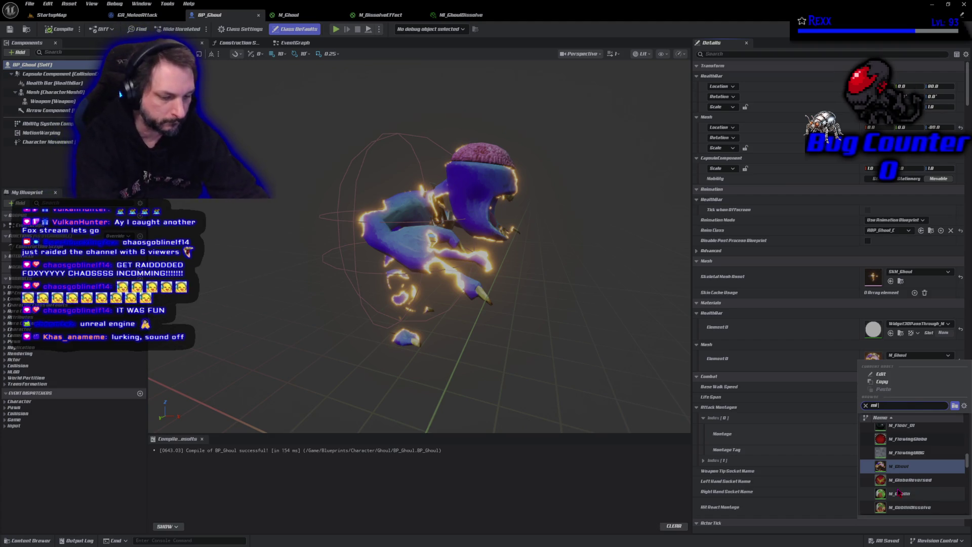
{"action": "type", "text": " gho"}
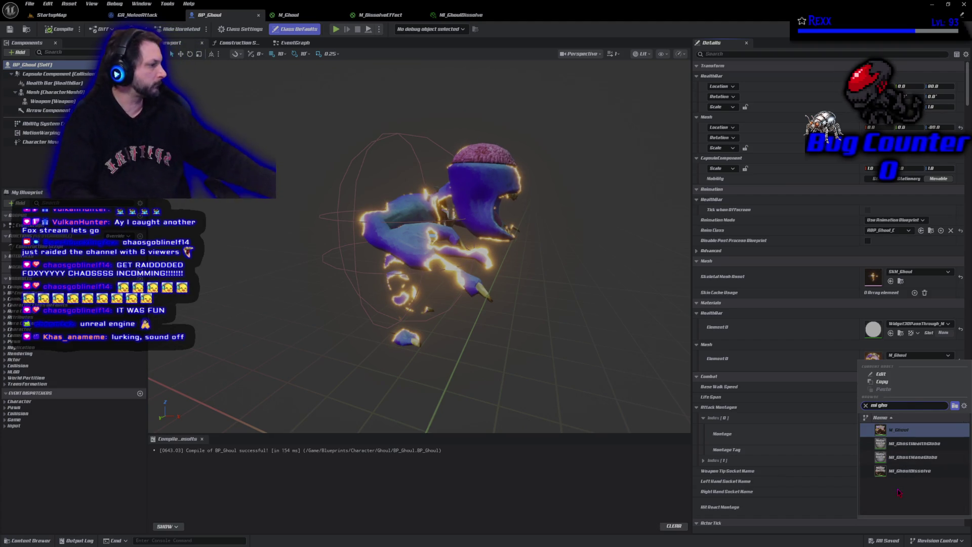
{"action": "left_click", "coordinate": [919, 471]}
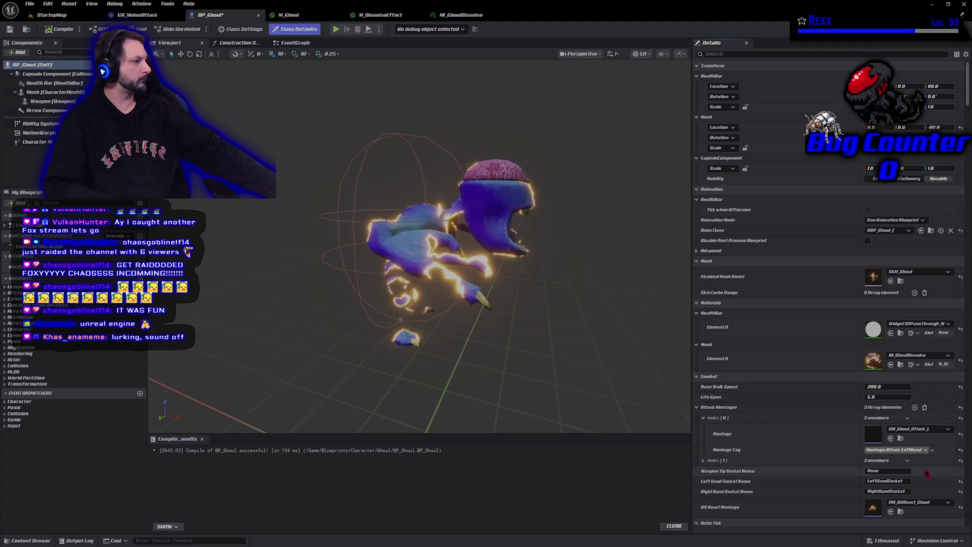
{"action": "left_click", "coordinate": [11, 30]}
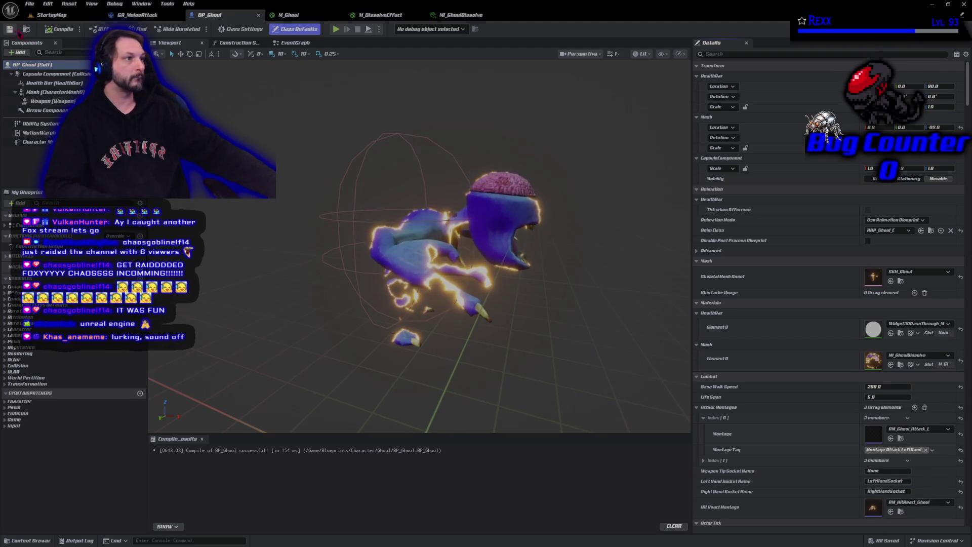
{"action": "left_click", "coordinate": [458, 15]}
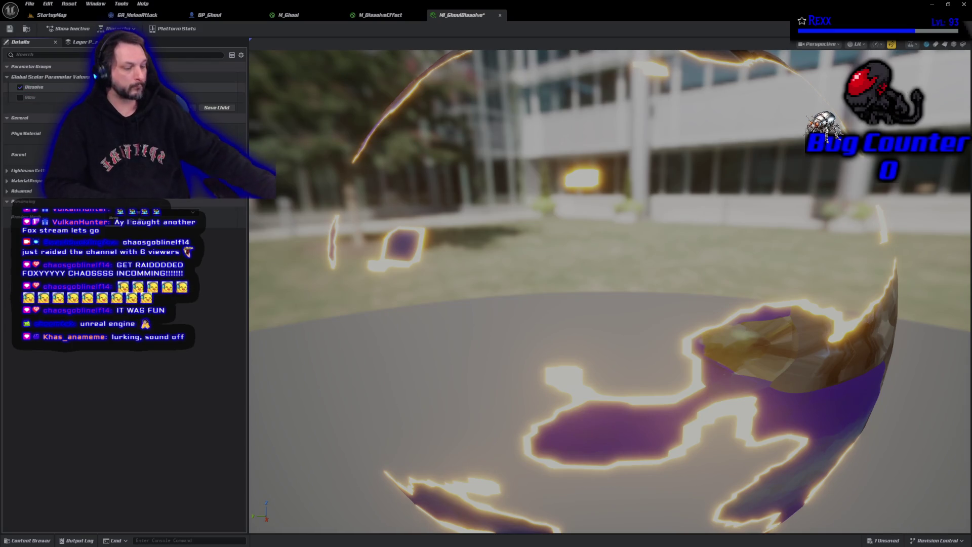
- Toggle MI_GhoulDissolve's Dissolve override, save it, and return to StartupMap
{"action": "key", "text": "Return"}
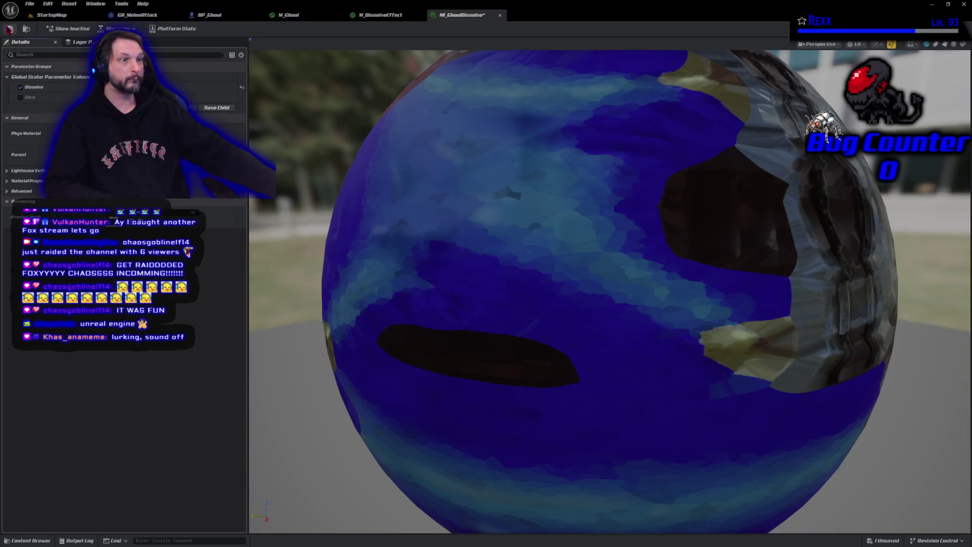
{"action": "left_click", "coordinate": [9, 29]}
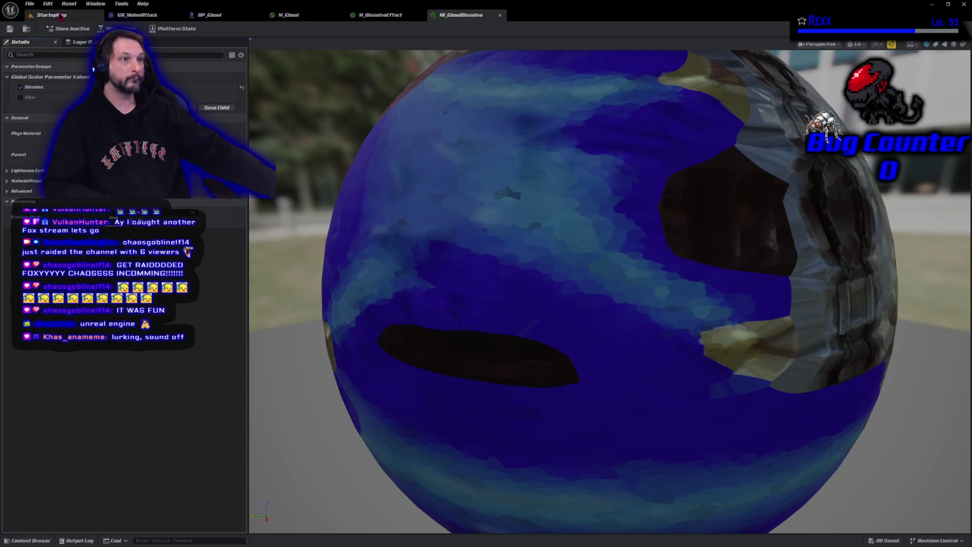
{"action": "left_click", "coordinate": [60, 16]}
{"action": "scroll", "coordinate": [371, 138], "scroll_direction": "down", "scroll_amount": 6}
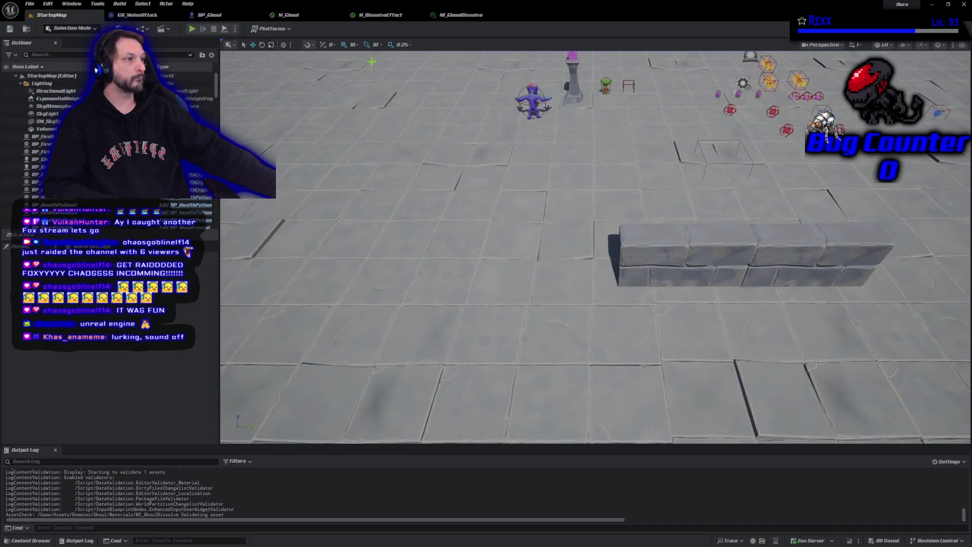
- Playtest the level, shooting firebolts at a ghoul until it dies and dissolves
{"action": "key", "text": "alt+p"}
{"action": "left_click", "coordinate": [529, 98]}
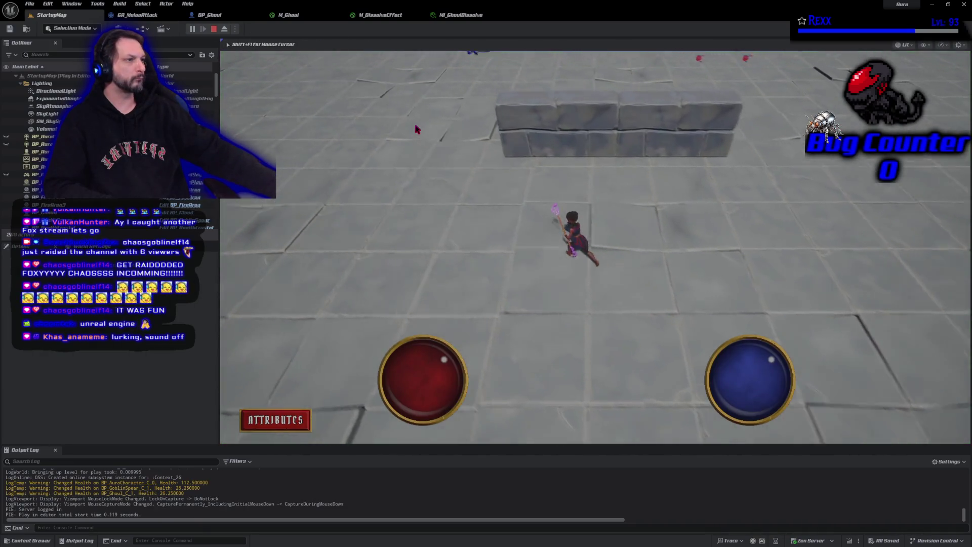
{"action": "left_click", "coordinate": [530, 99]}
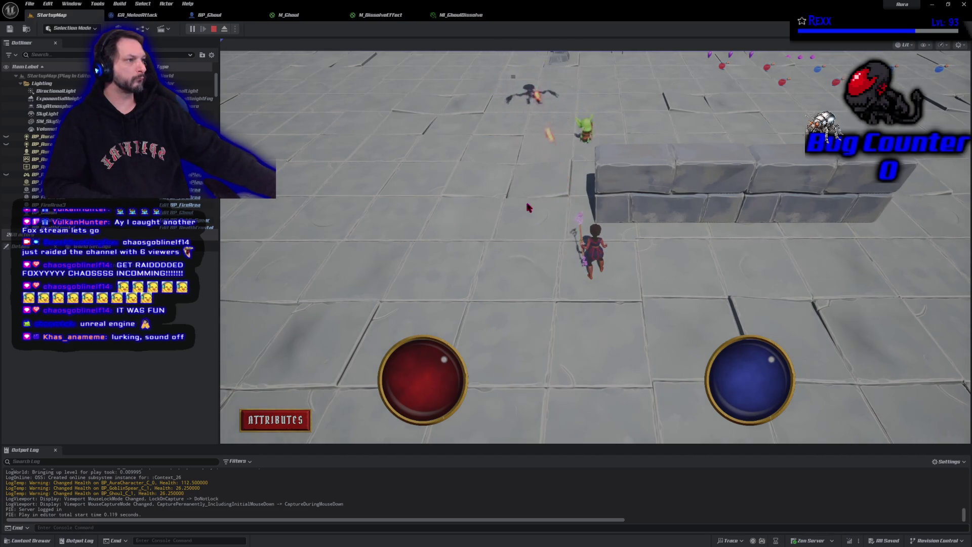
{"action": "left_click", "coordinate": [537, 104]}
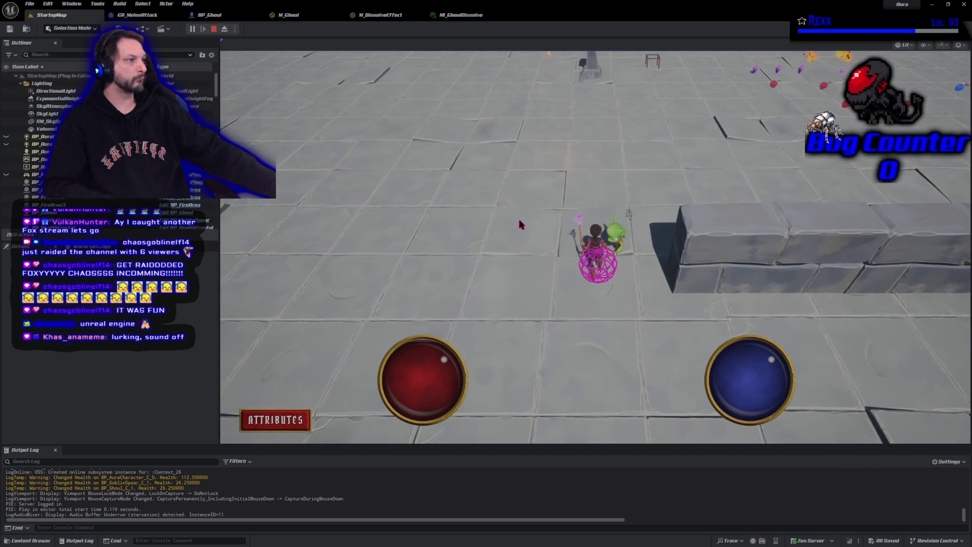
{"action": "left_click", "coordinate": [216, 29]}
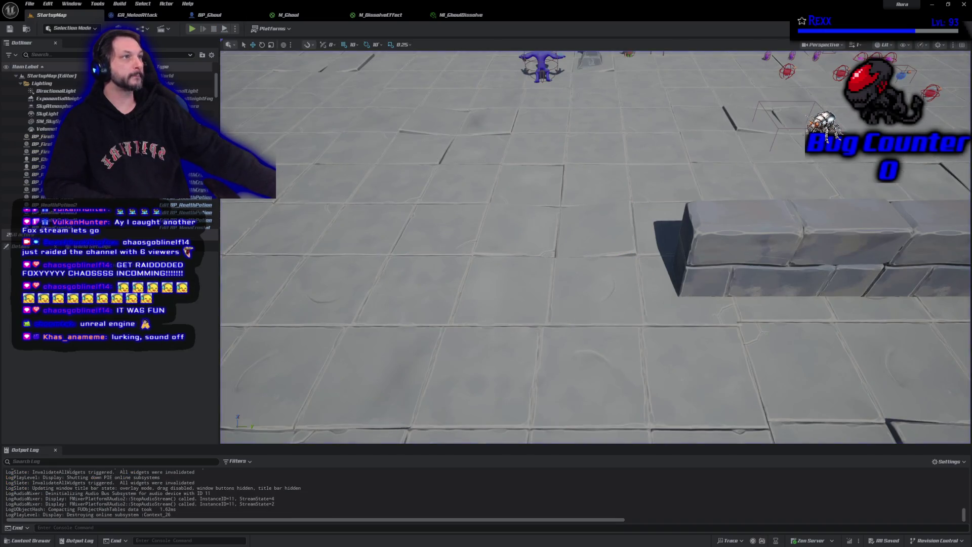
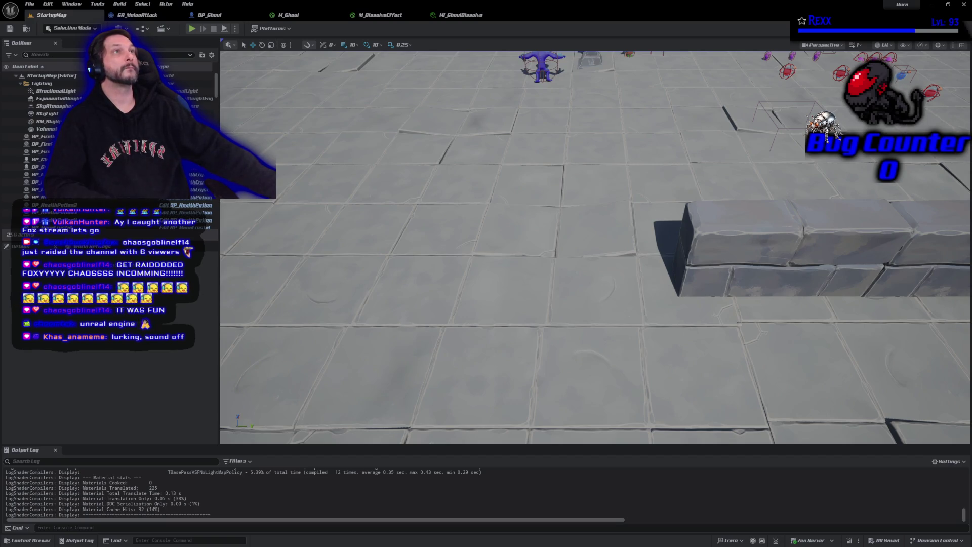
- Apply and save the pending M_DissolveEffect material changes, then close its tab
{"action": "left_click", "coordinate": [374, 17]}
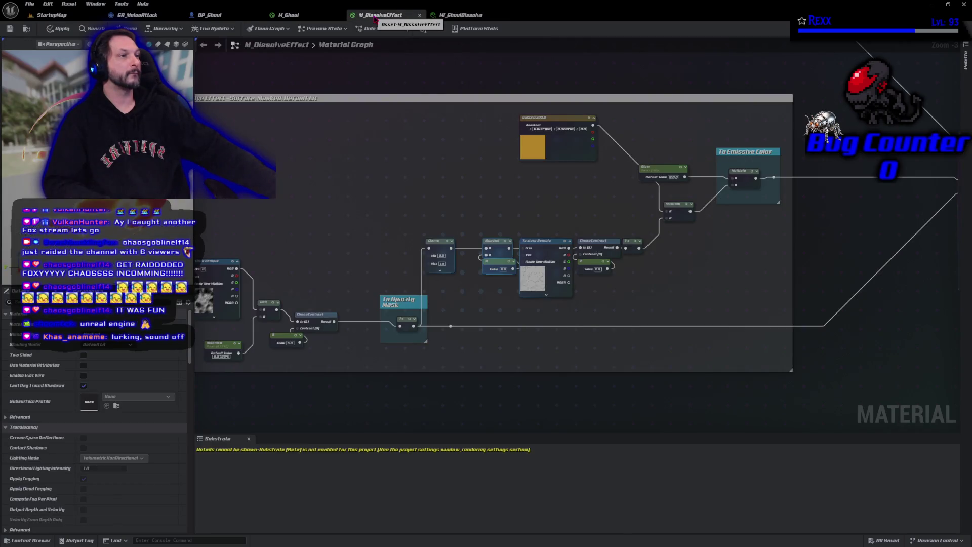
{"action": "middle_click", "coordinate": [374, 18]}
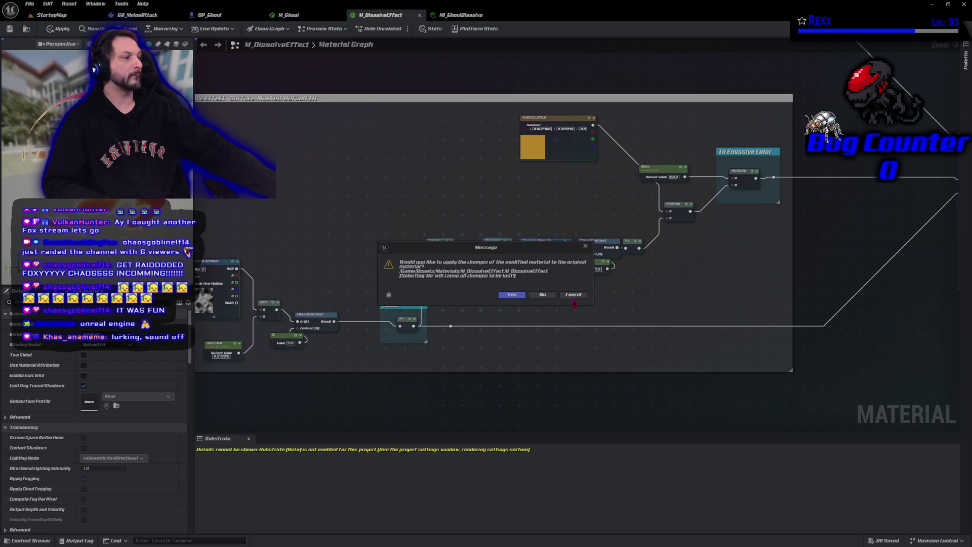
{"action": "left_click", "coordinate": [573, 295]}
{"action": "left_click", "coordinate": [58, 29]}
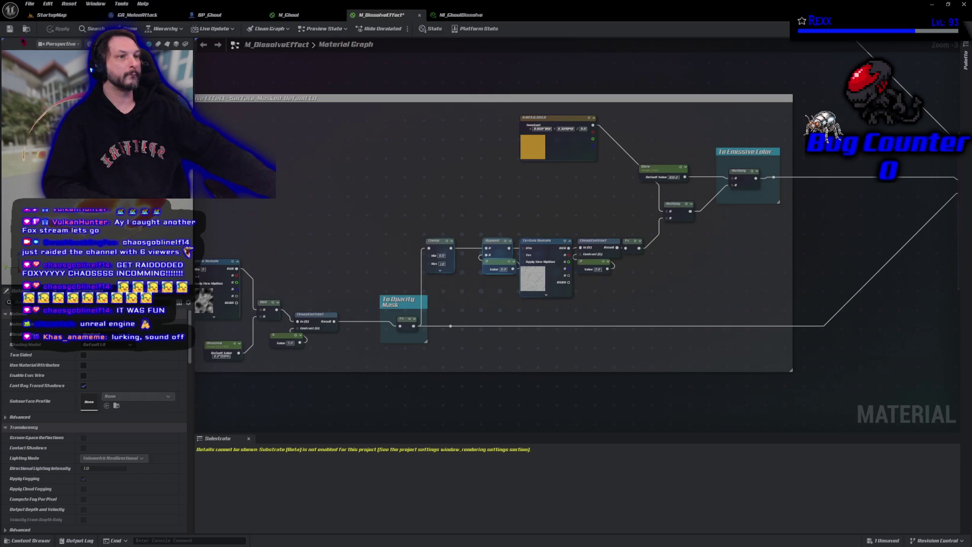
{"action": "left_click", "coordinate": [10, 28]}
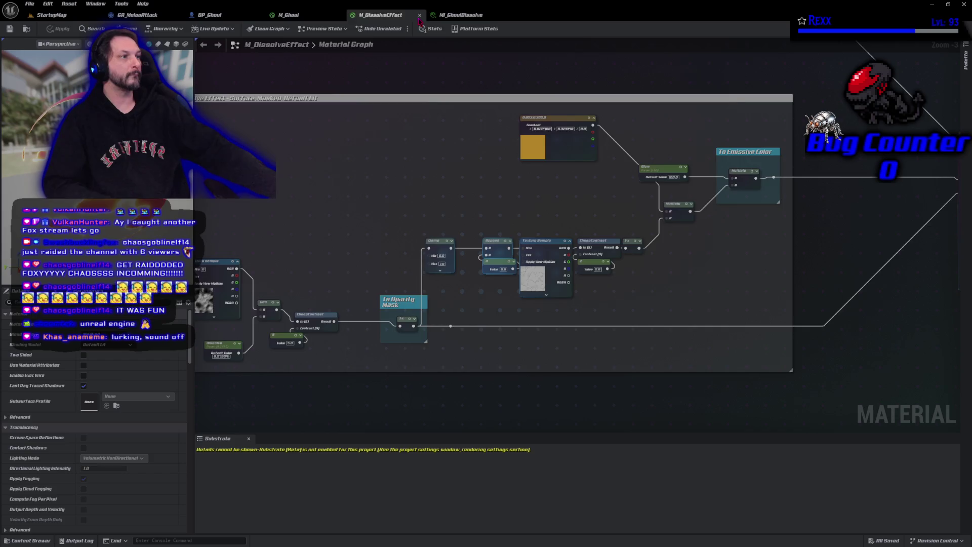
{"action": "left_click", "coordinate": [419, 16]}
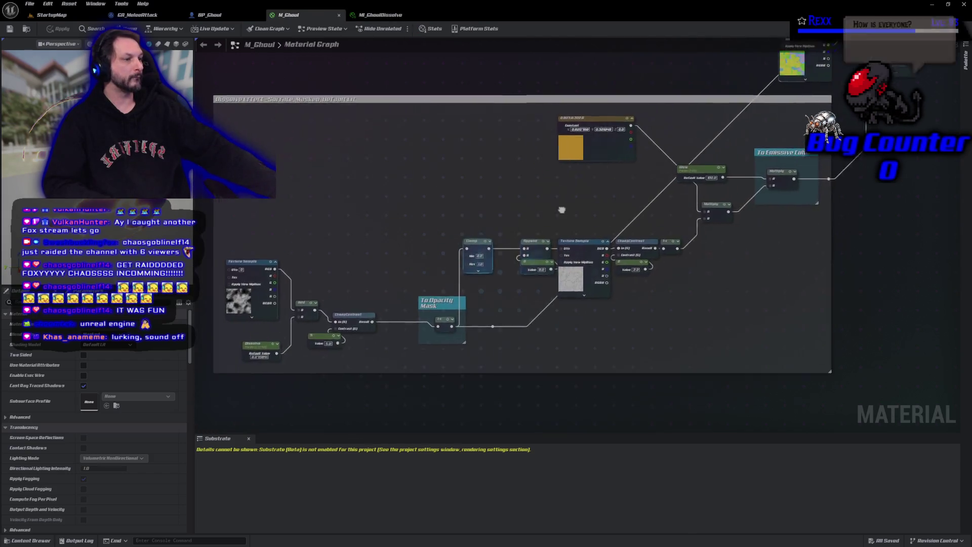
- Set M_Ghoul's Dissolve parameter default to -2, then apply and save the material
{"action": "scroll", "coordinate": [358, 354], "scroll_direction": "up", "scroll_amount": 2}
{"action": "left_click", "coordinate": [312, 308]}
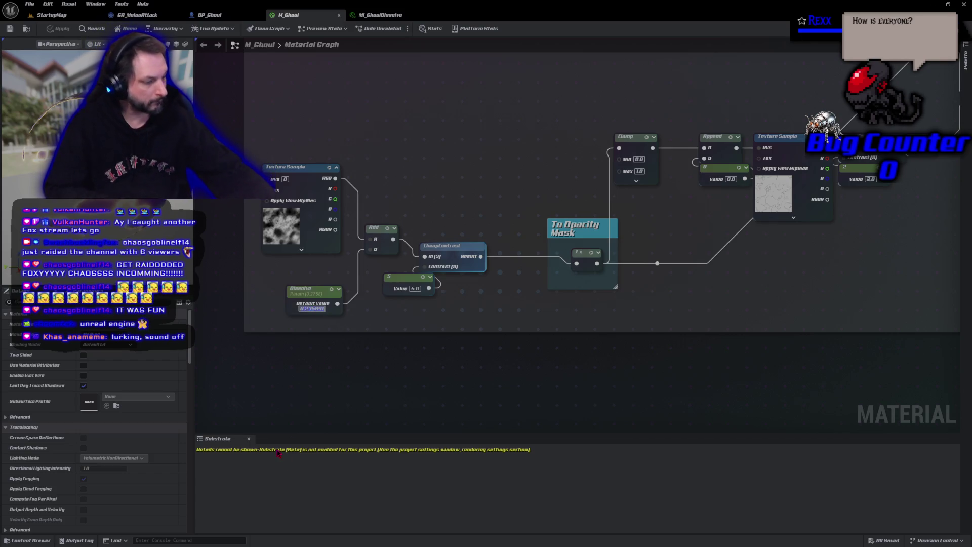
{"action": "type", "text": "-2"}
{"action": "key", "text": "Return"}
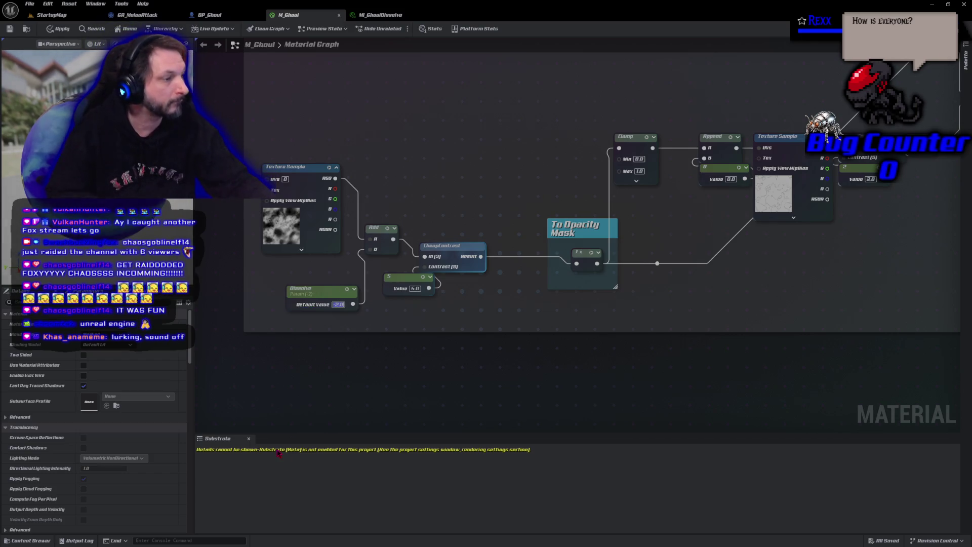
{"action": "left_click", "coordinate": [60, 29]}
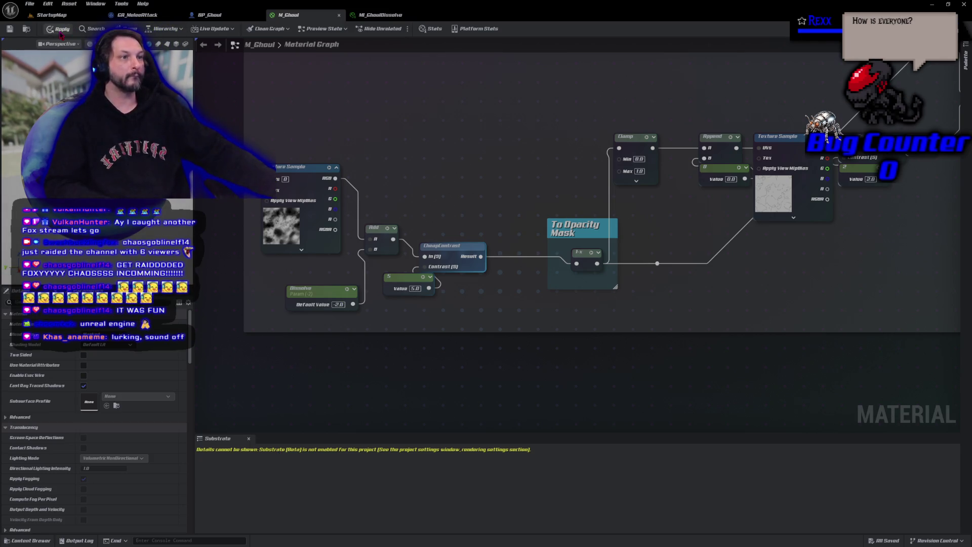
{"action": "left_click", "coordinate": [9, 29]}
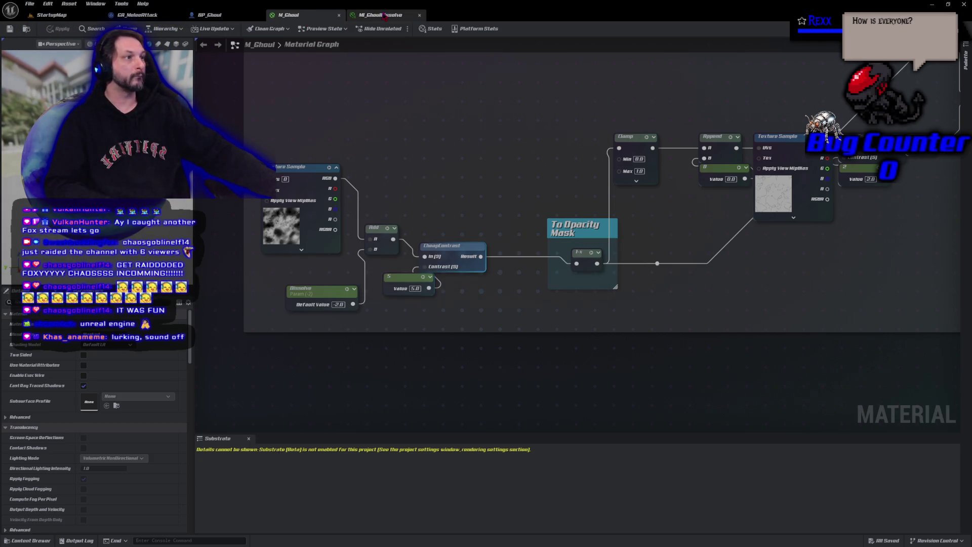
- Reset the Dissolve override in M_GhoulDissolve, save it, and close both material tabs
{"action": "left_click", "coordinate": [379, 15]}
{"action": "left_click", "coordinate": [241, 88]}
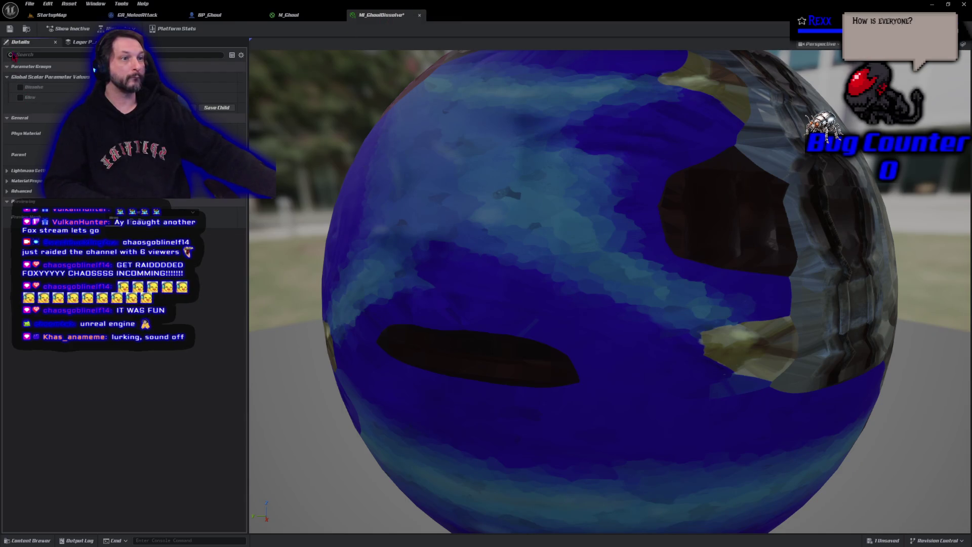
{"action": "left_click", "coordinate": [9, 29]}
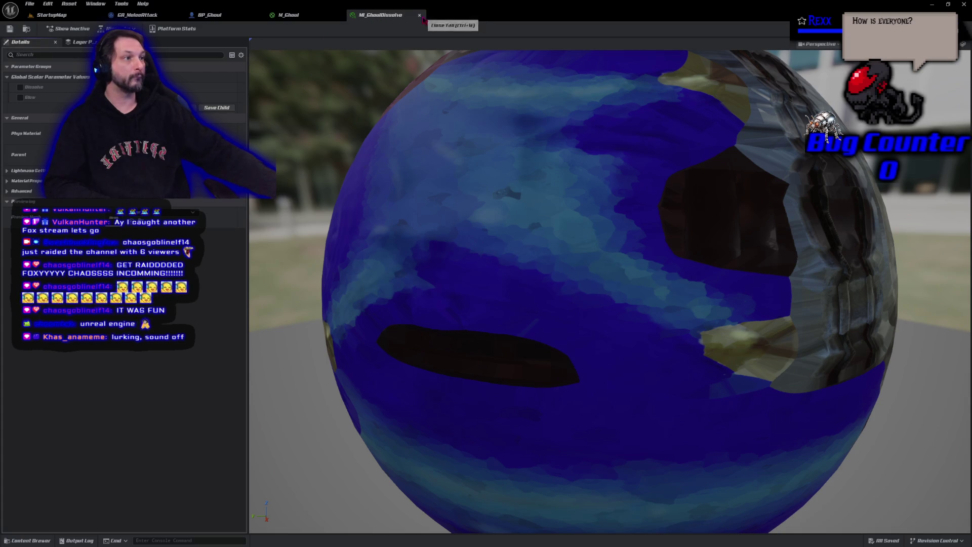
{"action": "left_click", "coordinate": [419, 15]}
{"action": "left_click", "coordinate": [338, 15]}
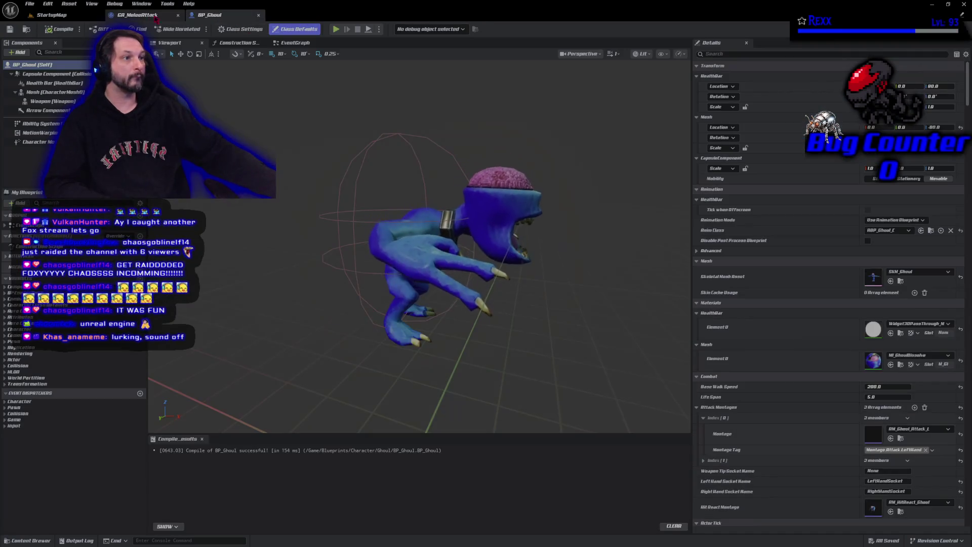
- Playtest StartupMap, firing firebolts at the approaching ghoul and goblin, then stop the session
{"action": "left_click", "coordinate": [51, 15]}
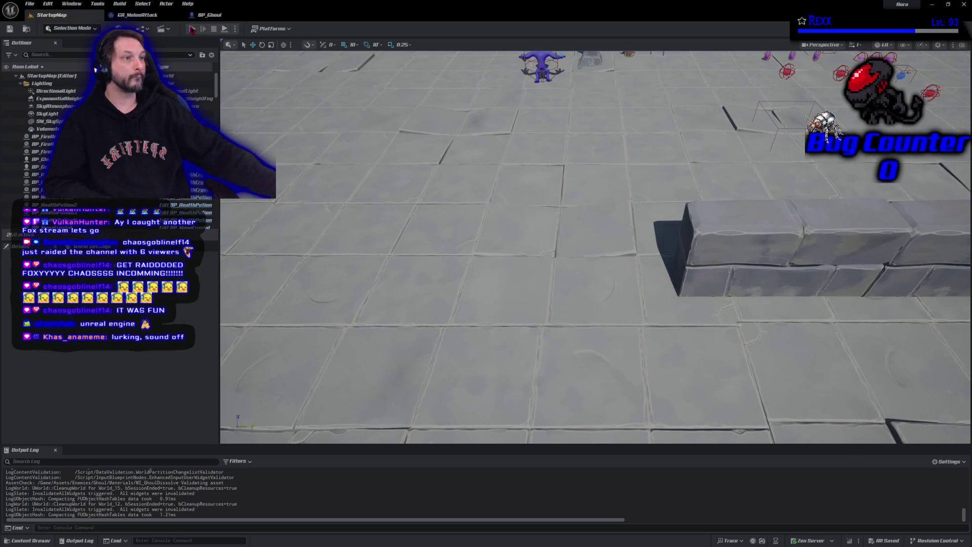
{"action": "left_click", "coordinate": [193, 29]}
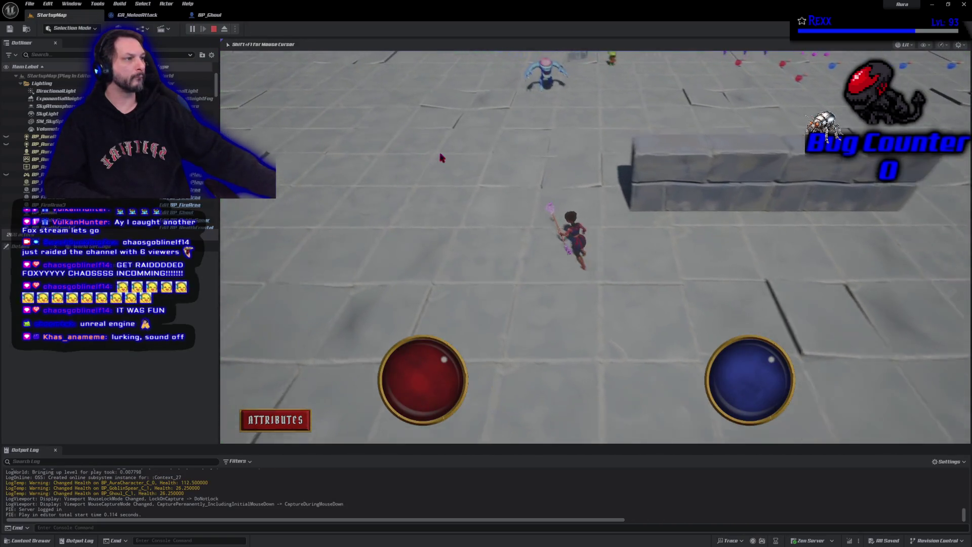
{"action": "left_click", "coordinate": [434, 155]}
{"action": "left_click", "coordinate": [561, 96]}
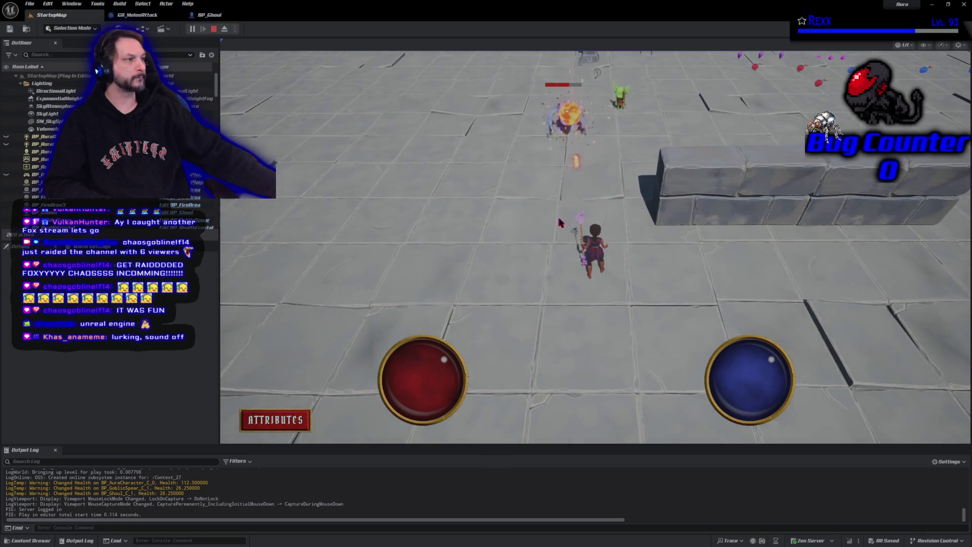
{"action": "left_click", "coordinate": [567, 116]}
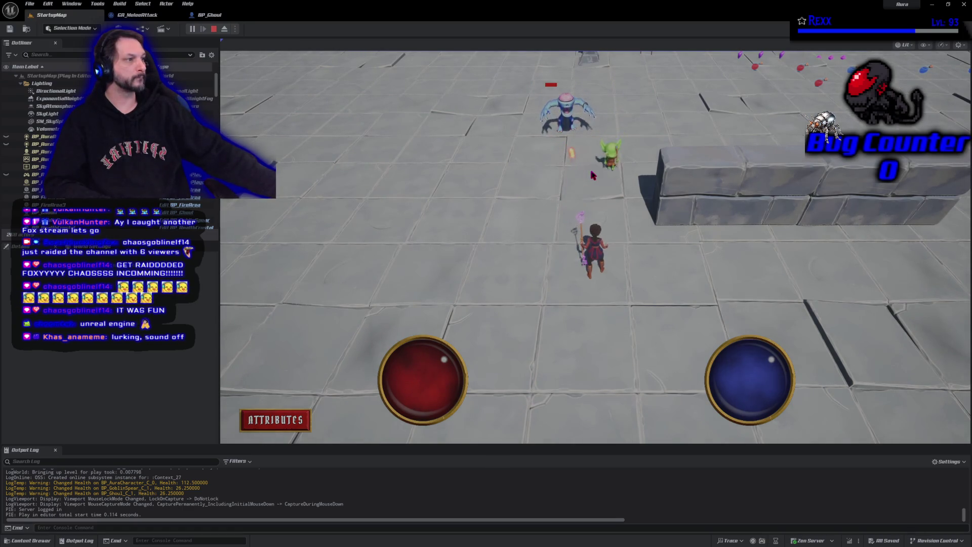
{"action": "left_click", "coordinate": [606, 216]}
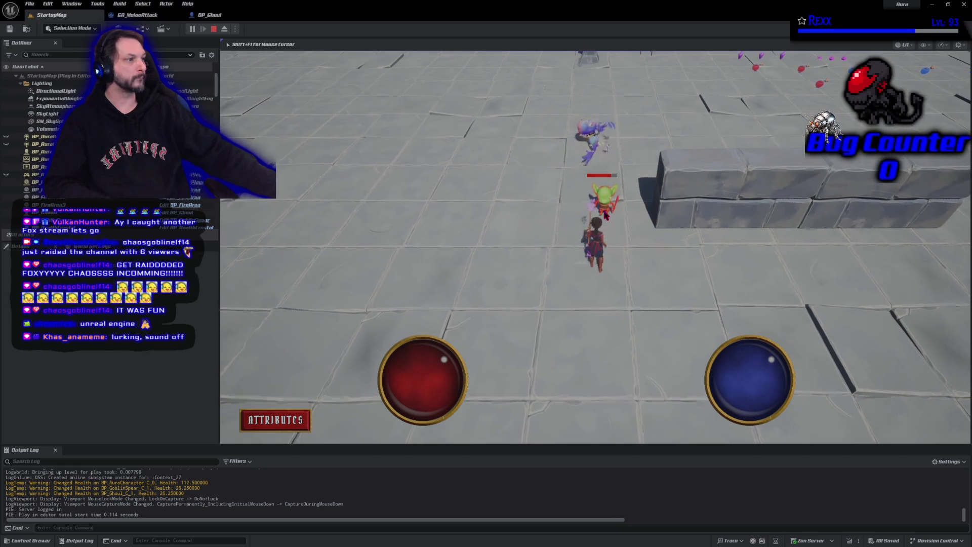
{"action": "left_click", "coordinate": [603, 236]}
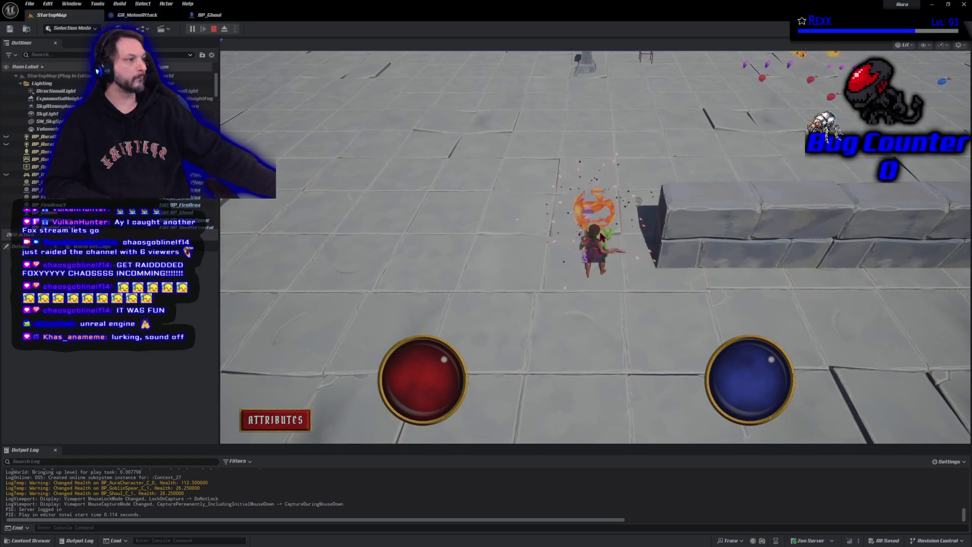
{"action": "left_click", "coordinate": [511, 222]}
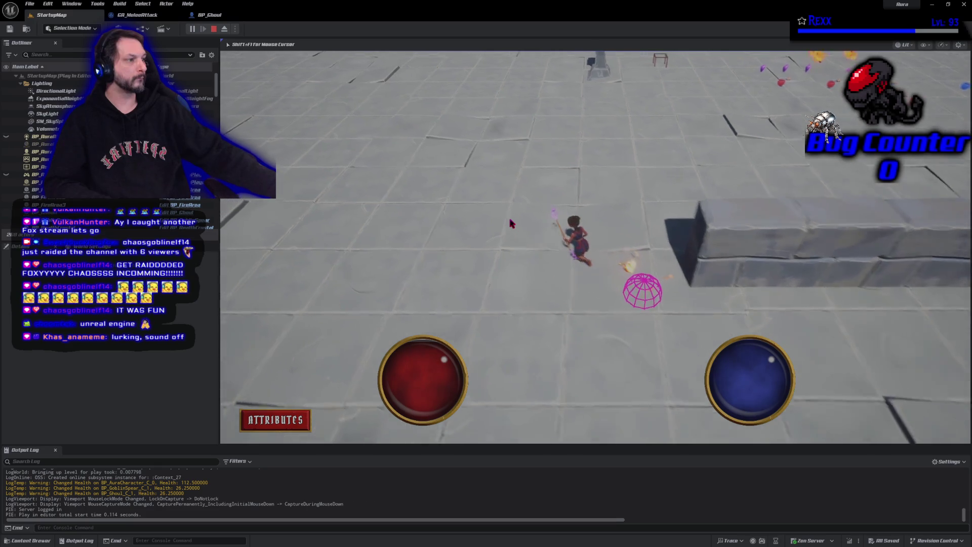
{"action": "key", "text": "Escape"}
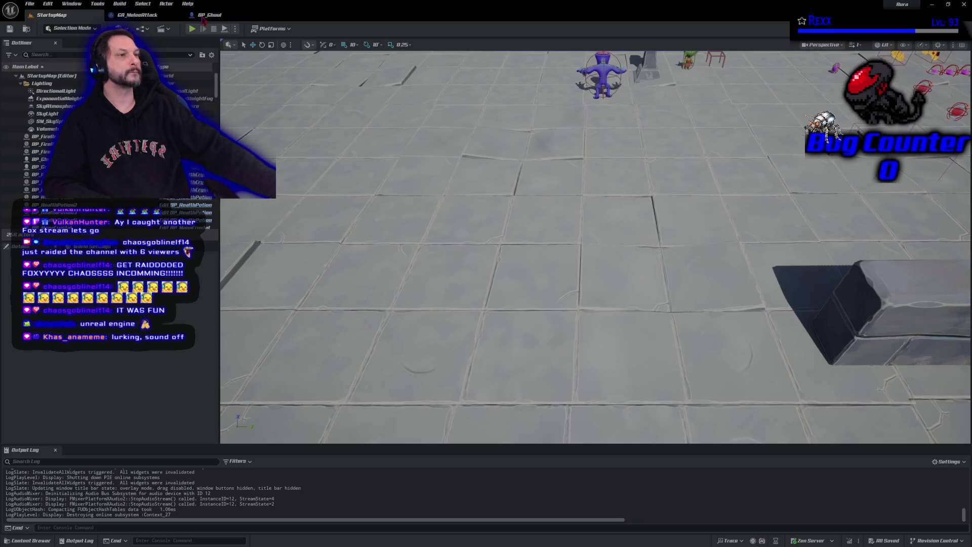
- Set Rotation Rate Z to 200 in BP_Ghoul's Character Movement component
{"action": "left_click", "coordinate": [203, 18]}
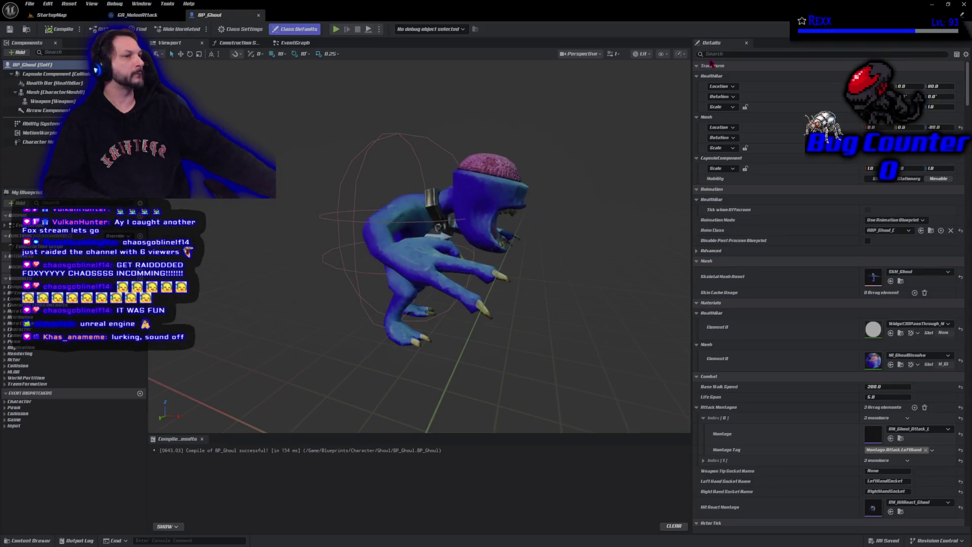
{"action": "left_click", "coordinate": [35, 142]}
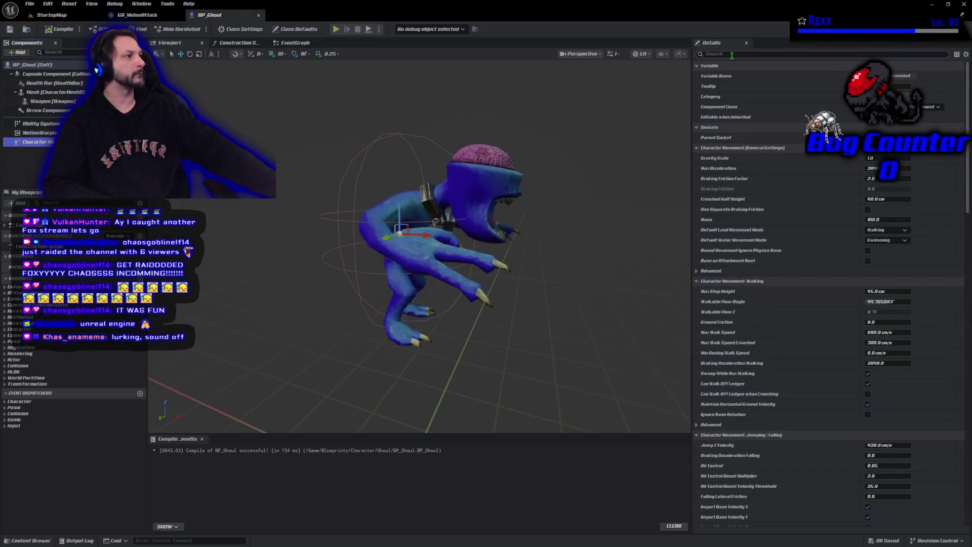
{"action": "left_click", "coordinate": [731, 54]}
{"action": "type", "text": "rot rat"}
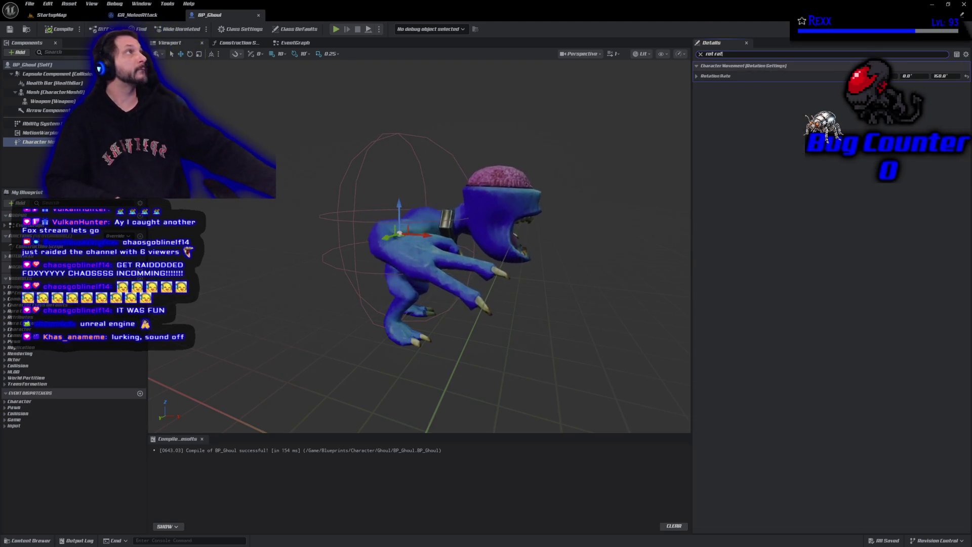
{"action": "left_click", "coordinate": [951, 75]}
{"action": "type", "text": "200"}
{"action": "key", "text": "Return"}
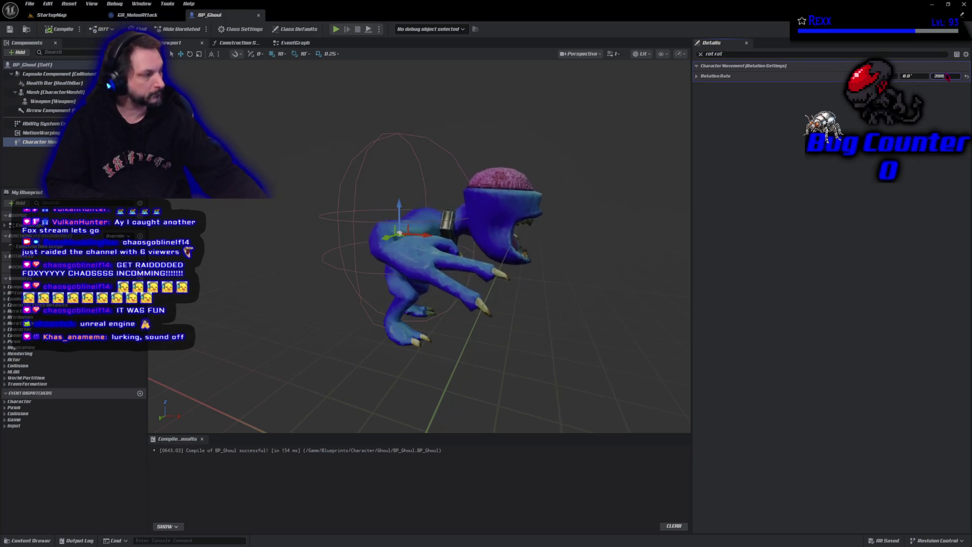
- Compile and save BP_Ghoul, then open BP_EnemyBase from the Content Drawer
{"action": "left_click", "coordinate": [57, 30]}
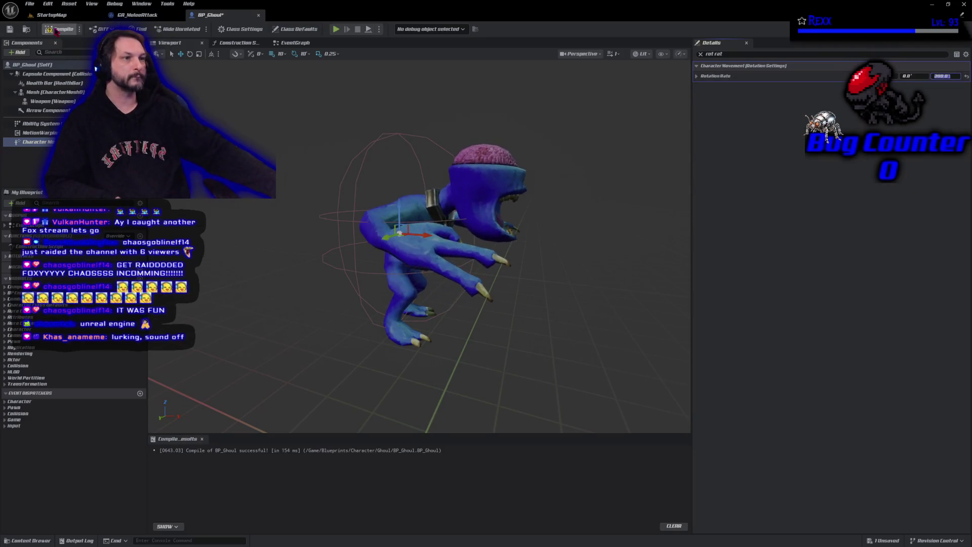
{"action": "key", "text": "ctrl+s"}
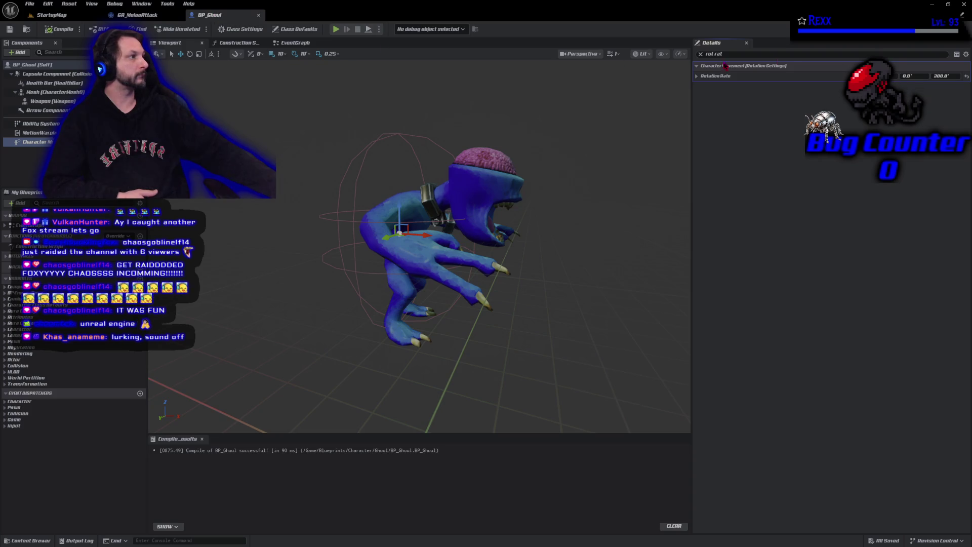
{"action": "key", "text": "ctrl+space"}
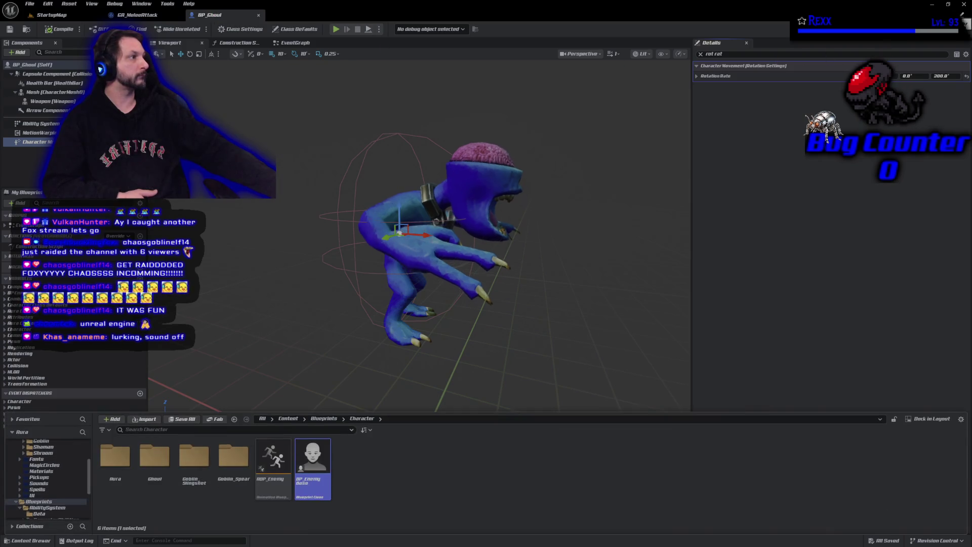
{"action": "double_click", "coordinate": [311, 485]}
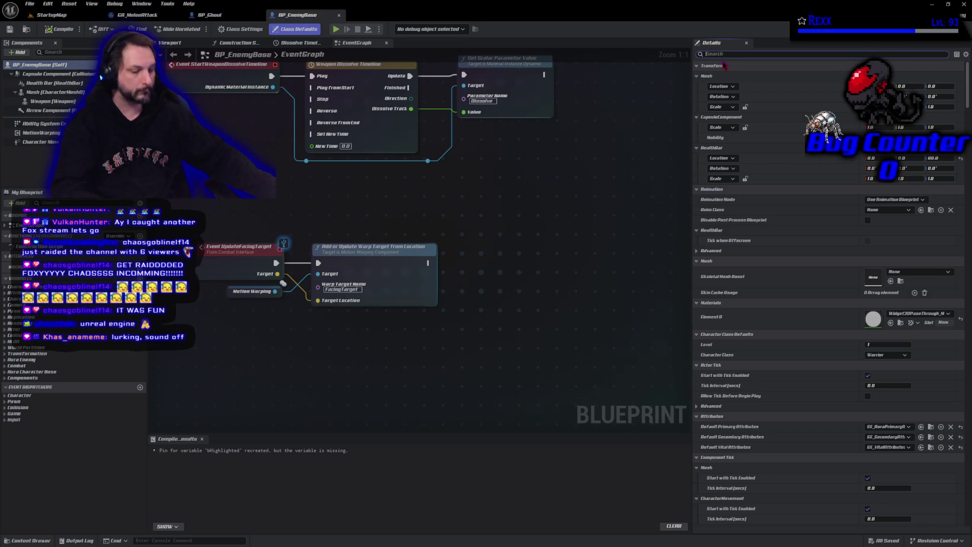
- Enable Use RVO Avoidance in BP_EnemyBase, compile, and Save All
{"action": "type", "text": "a"}
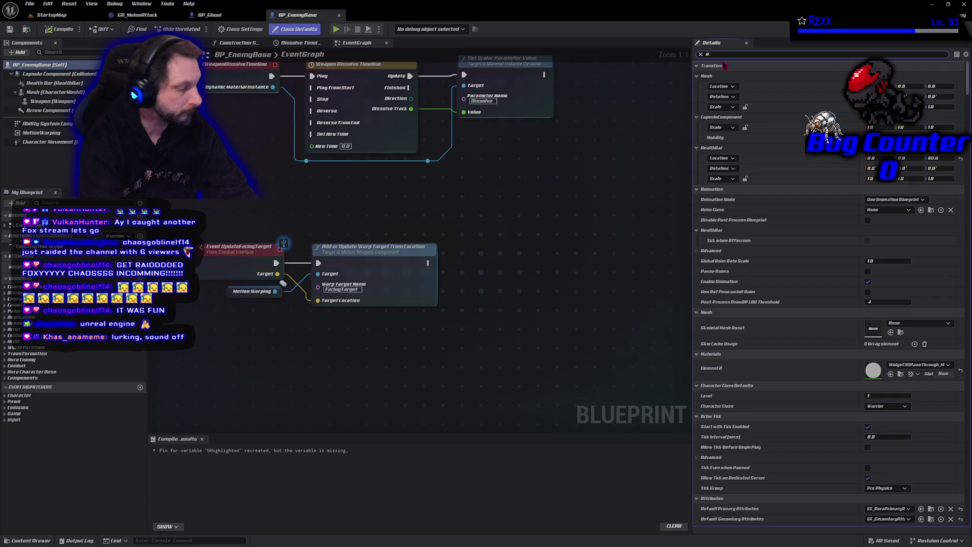
{"action": "type", "text": "void"}
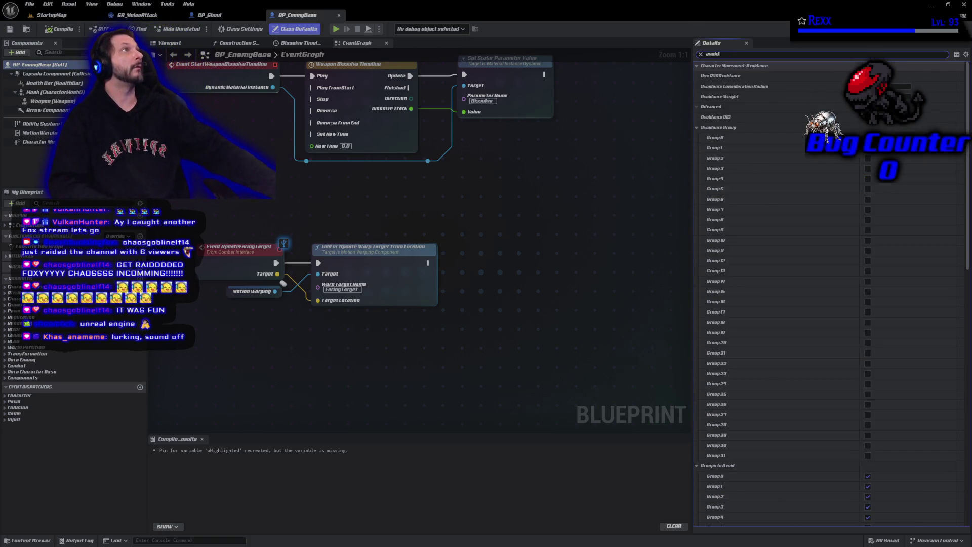
{"action": "left_click", "coordinate": [697, 127]}
{"action": "left_click", "coordinate": [699, 137]}
{"action": "left_click", "coordinate": [871, 76]}
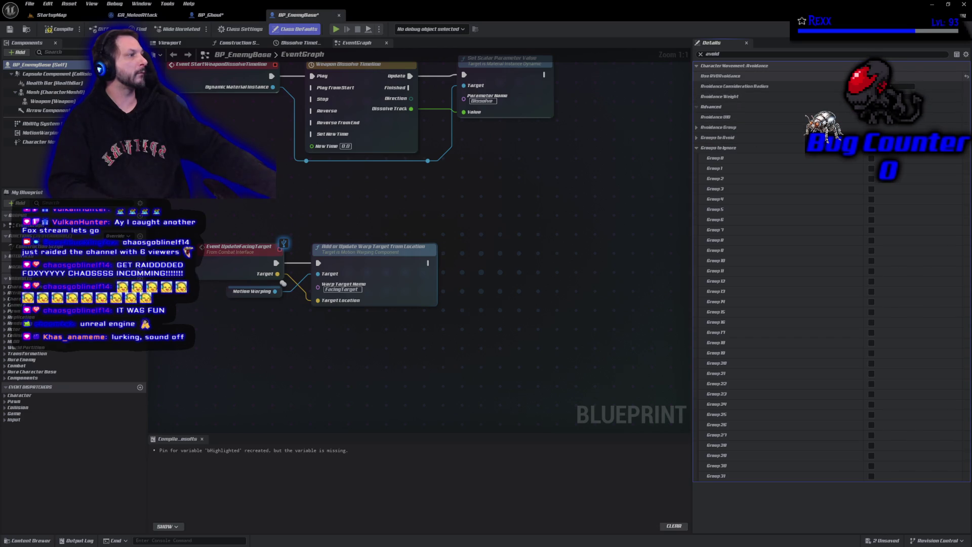
{"action": "left_click", "coordinate": [52, 29]}
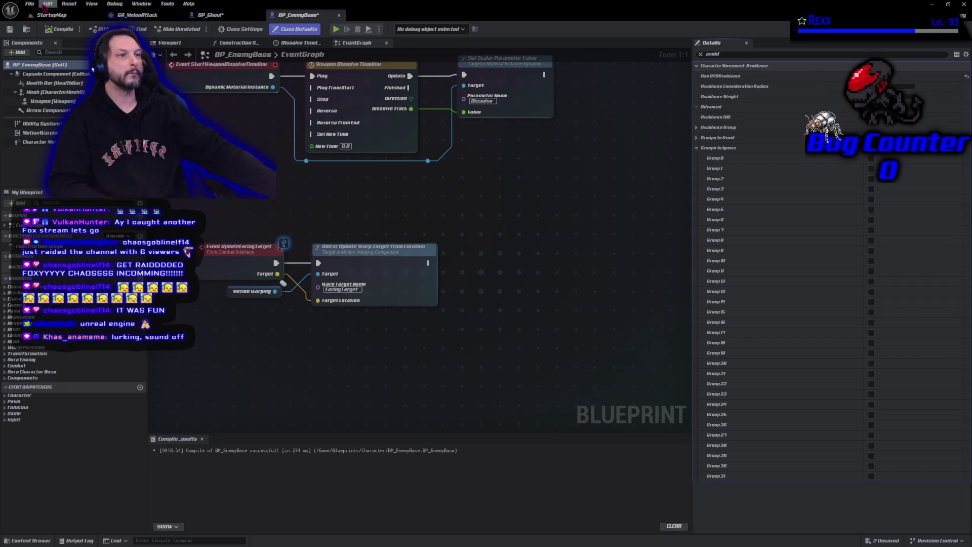
{"action": "left_click", "coordinate": [29, 3]}
{"action": "left_click", "coordinate": [53, 55]}
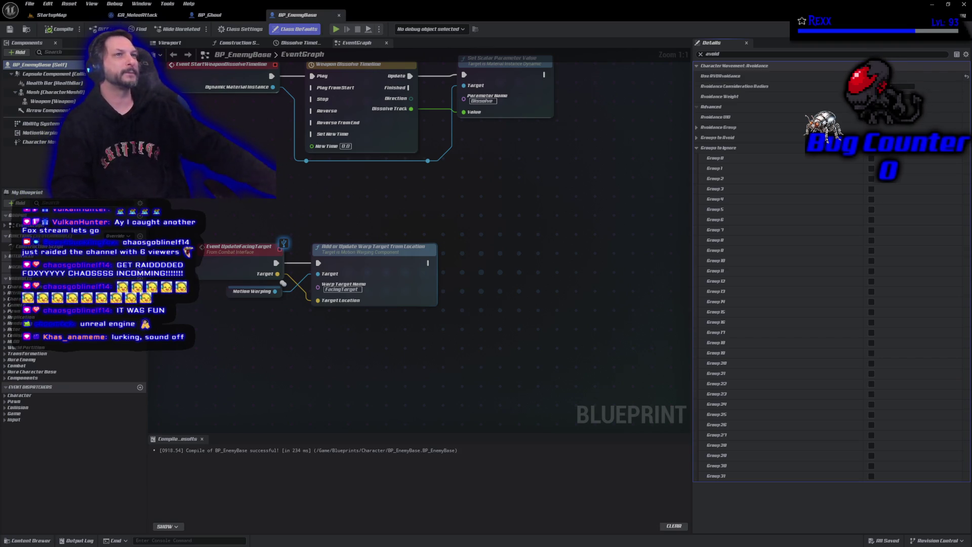
- Switch back to the StartupMap level once saving finishes
{"action": "left_click", "coordinate": [51, 14]}
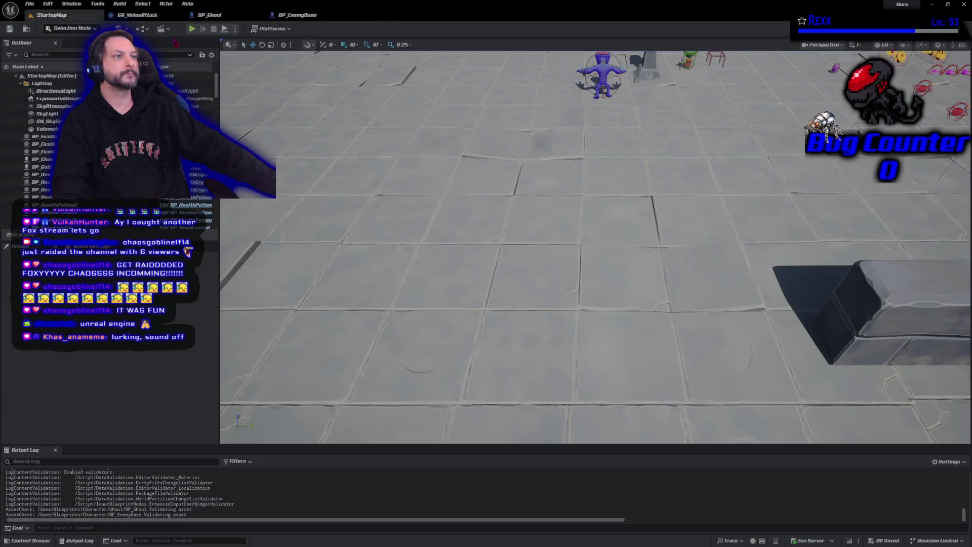
- Run a quick playtest, moving the character toward the enemies, then stop it
{"action": "left_click", "coordinate": [191, 29]}
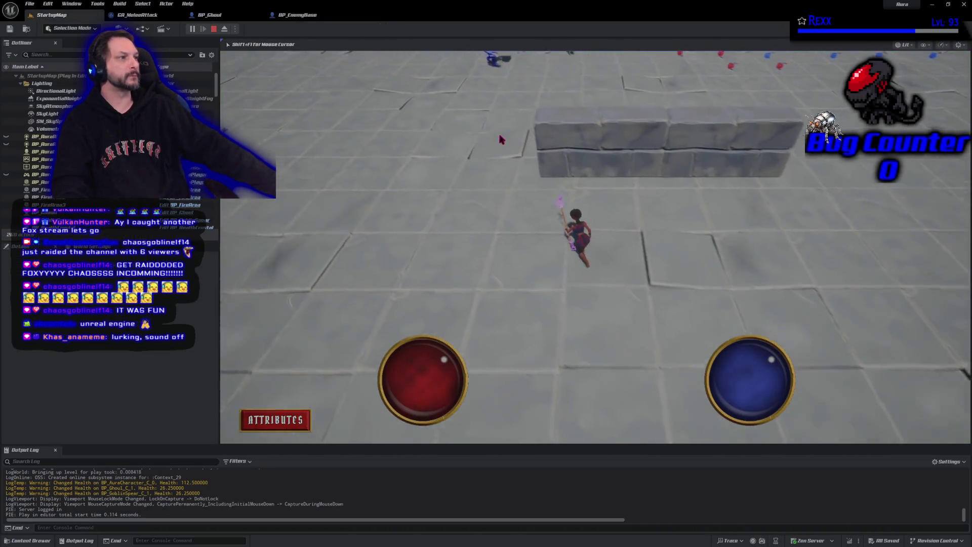
{"action": "left_click", "coordinate": [517, 144]}
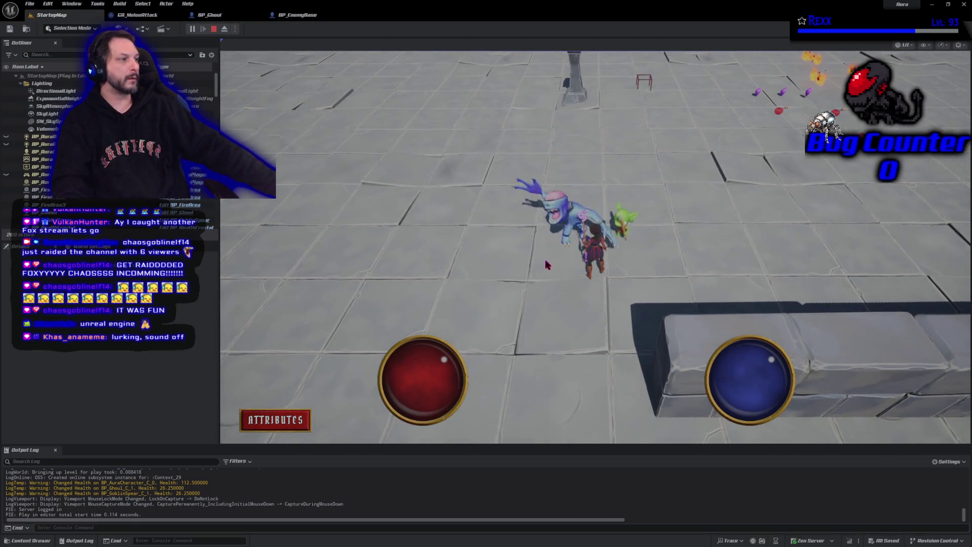
{"action": "left_click", "coordinate": [215, 29]}
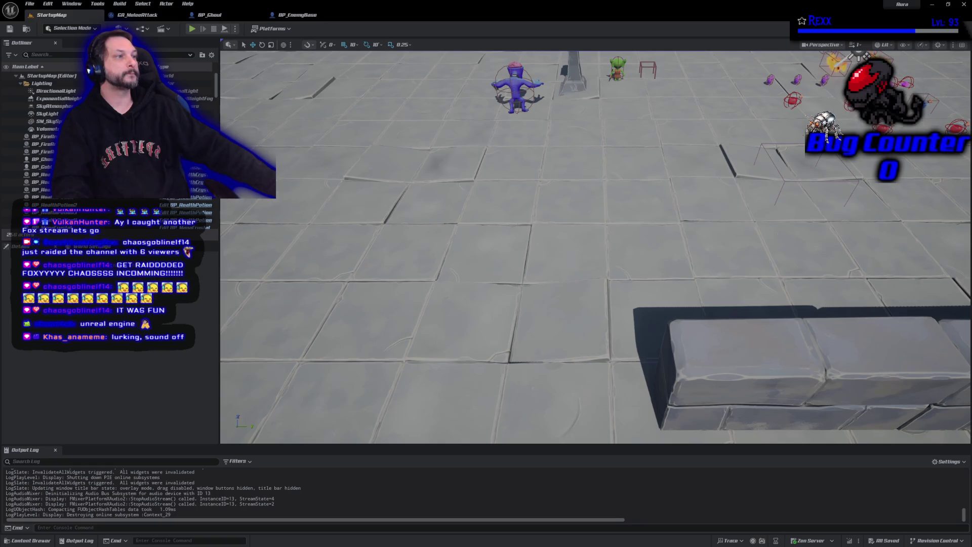
- Close the GA_MeleeAttack, BP_Ghoul and BP_EnemyBase editors and save all modified assets
{"action": "middle_click", "coordinate": [147, 16]}
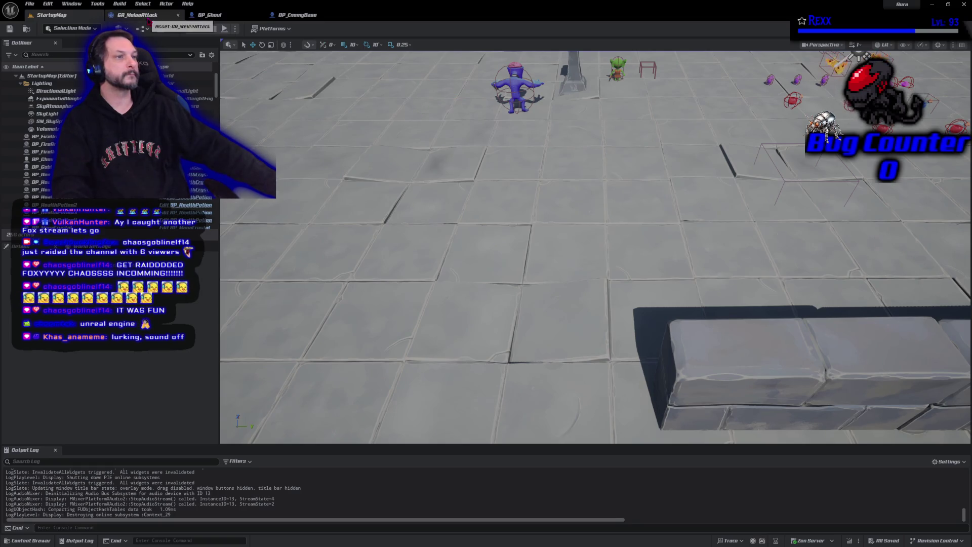
{"action": "middle_click", "coordinate": [146, 15]}
{"action": "middle_click", "coordinate": [147, 19]}
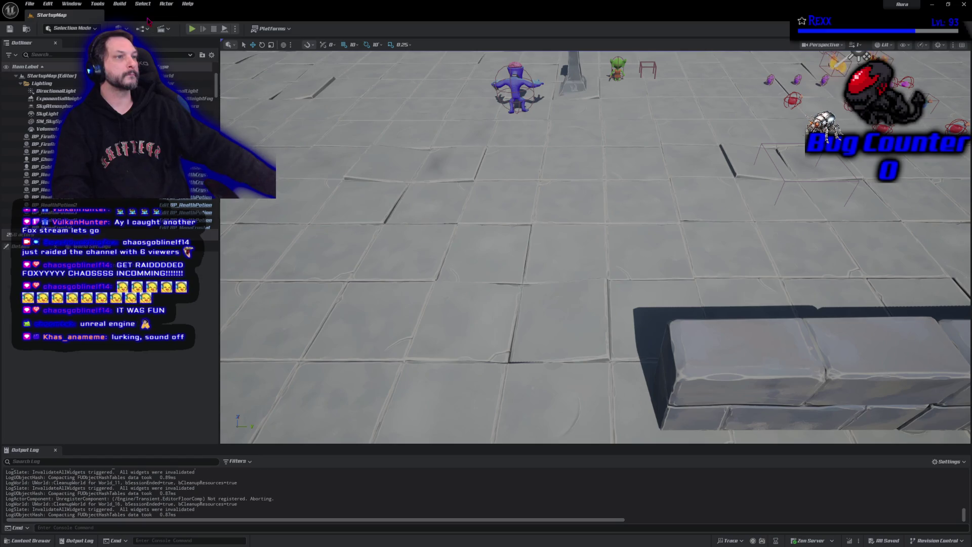
{"action": "left_click", "coordinate": [30, 4]}
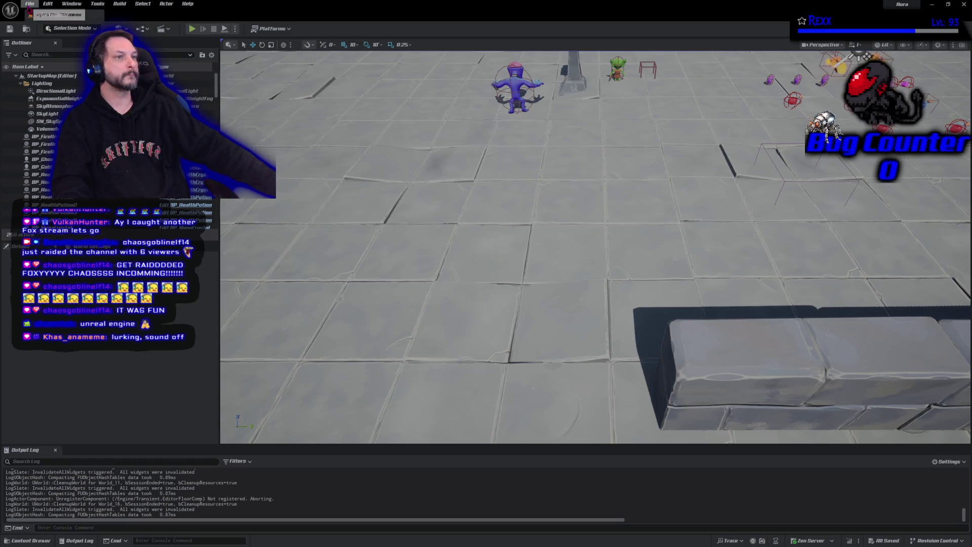
{"action": "mouse_move", "coordinate": [58, 45]}
{"action": "left_click", "coordinate": [50, 105]}
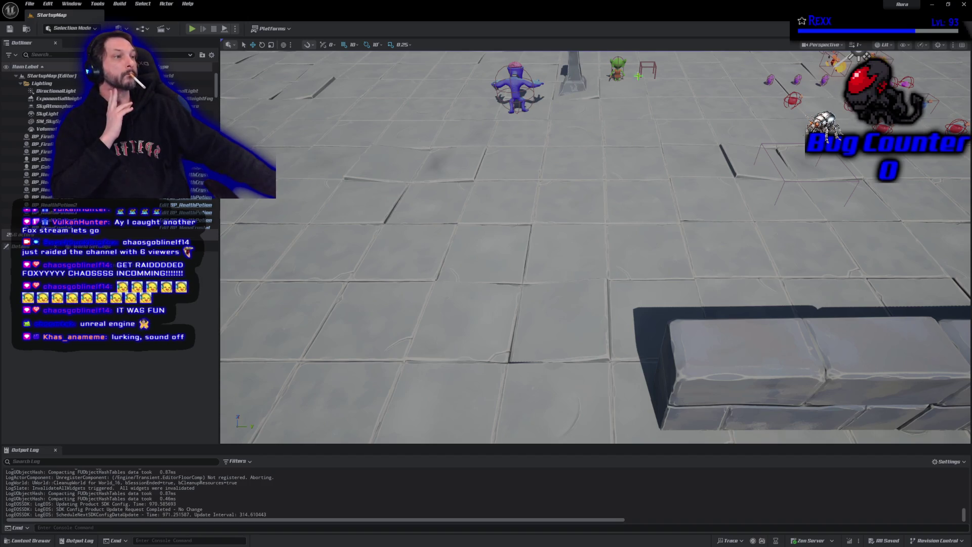
- Close the Unreal editor and switch from Rider to GitHub Desktop's pending changes
{"action": "left_click", "coordinate": [964, 6]}
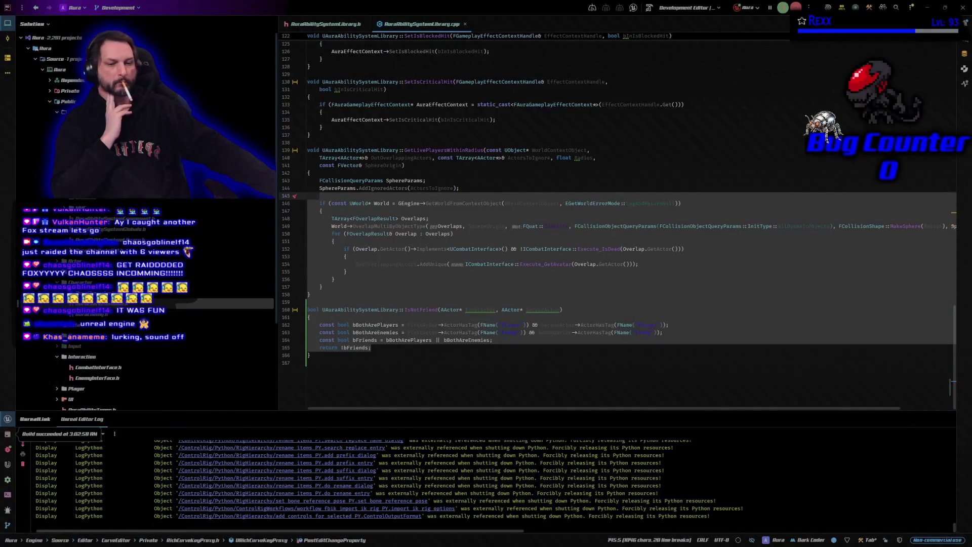
{"action": "left_click", "coordinate": [349, 400]}
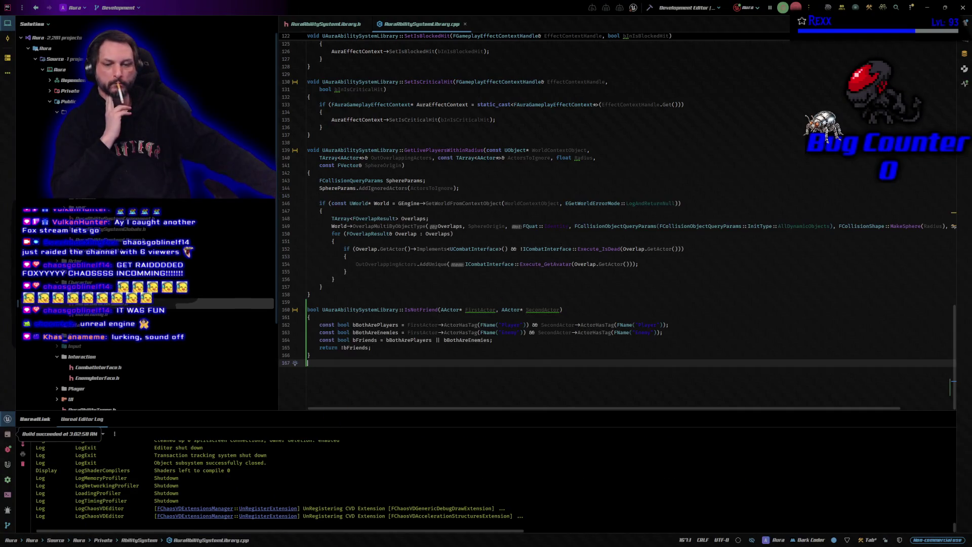
{"action": "key", "text": "alt+Tab"}
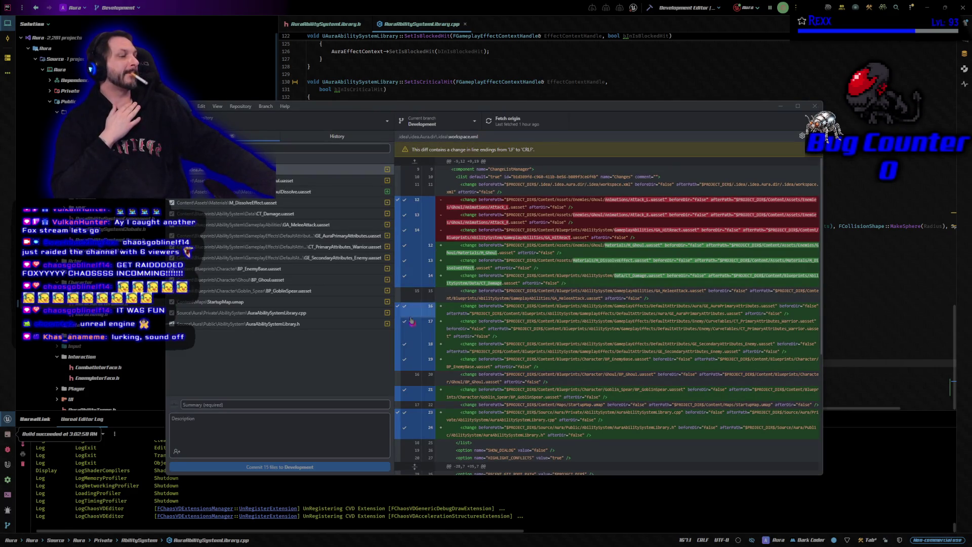
- Commit to Development with summary 'Melee Polish', push to origin, and close GitHub Desktop
{"action": "left_click", "coordinate": [246, 403]}
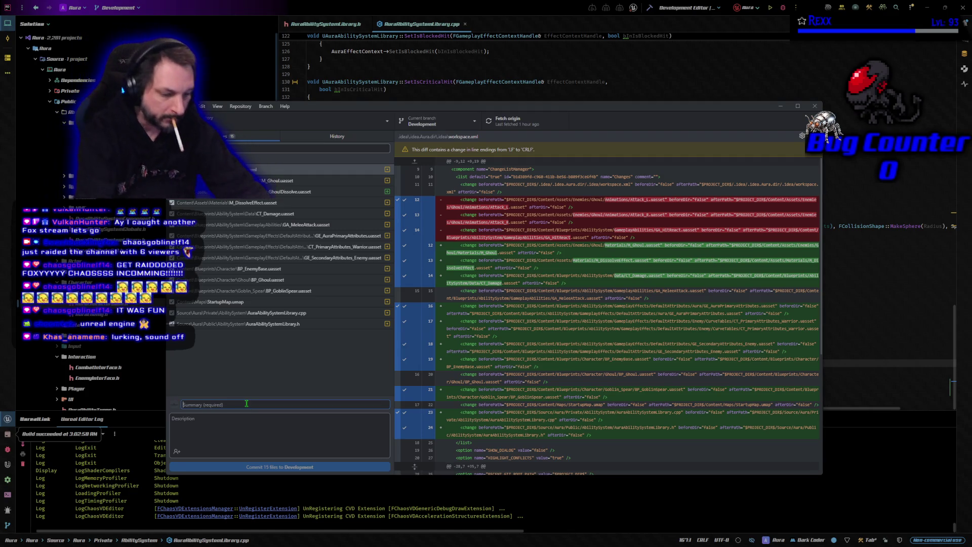
{"action": "type", "text": "Melee Polish"}
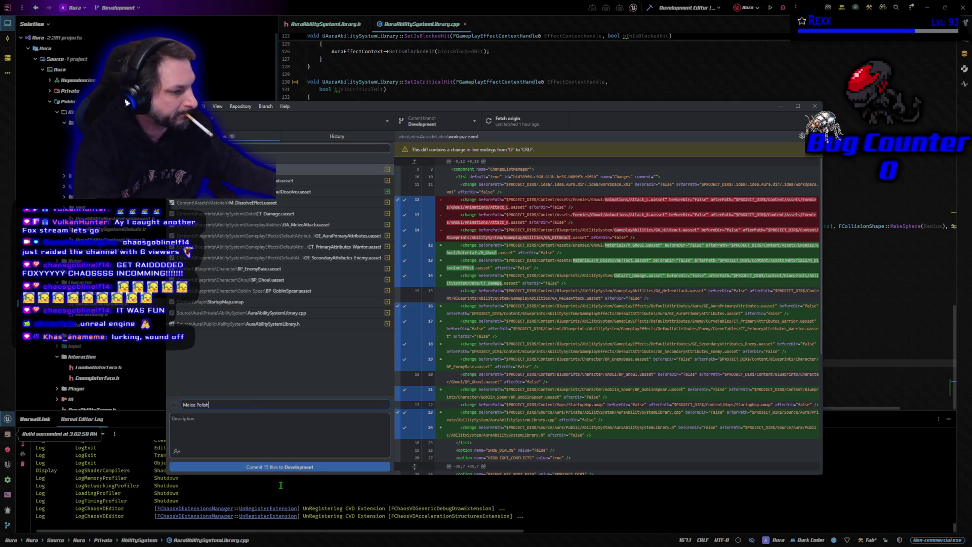
{"action": "left_click", "coordinate": [282, 467]}
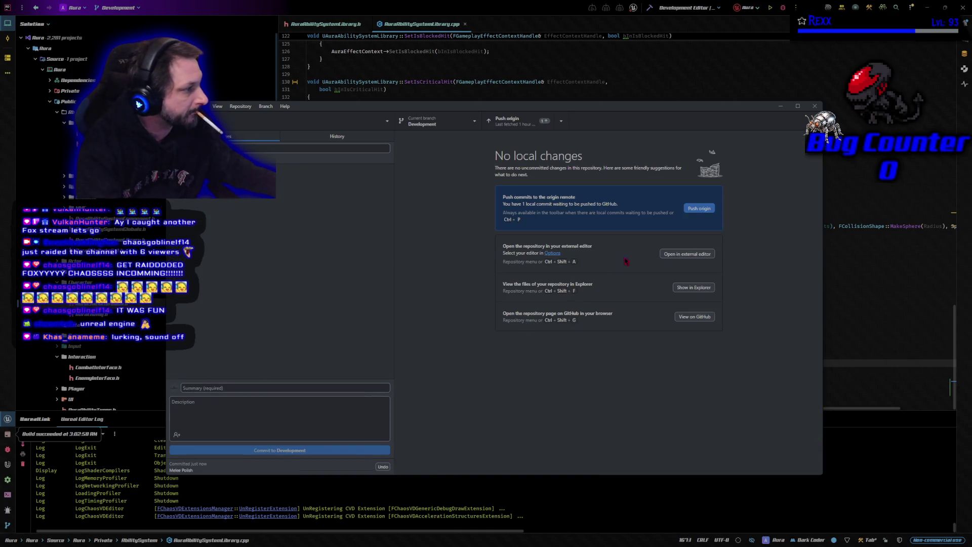
{"action": "left_click", "coordinate": [702, 210]}
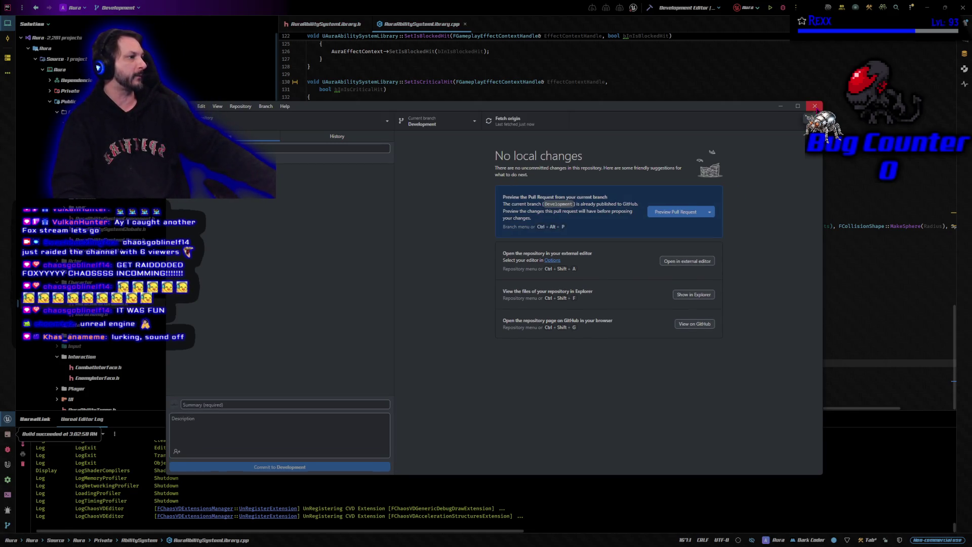
{"action": "left_click", "coordinate": [815, 106]}
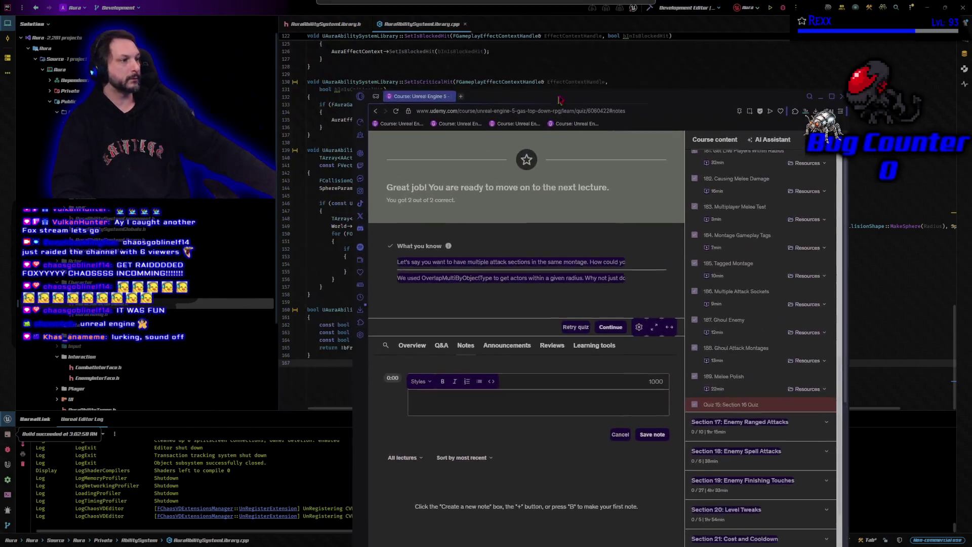
- Drag the Udemy course window into position over Rider's code
{"action": "left_click_drag", "start_coordinate": [558, 102], "coordinate": [565, 73]}
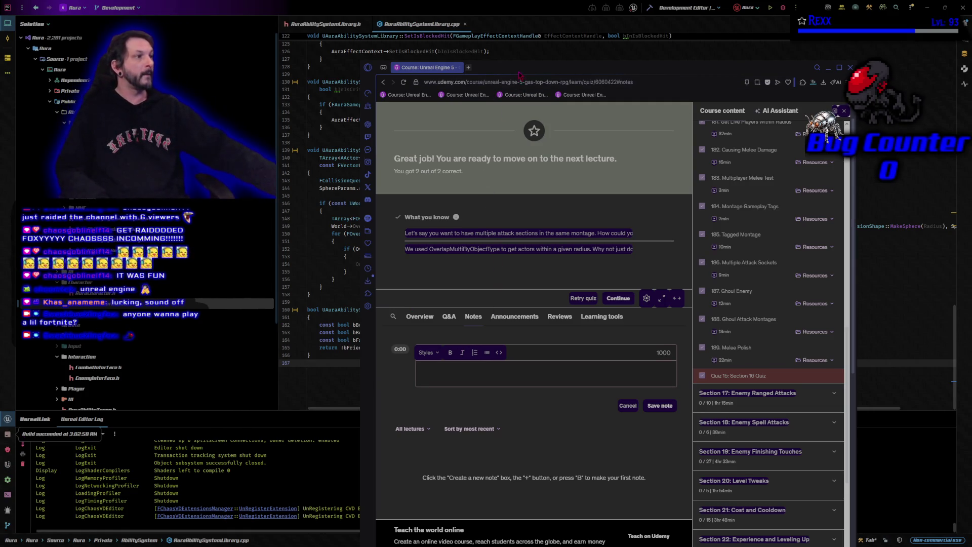
- Hide the Udemy window to bring the AuraAbilitySystemLibrary.cpp code in Rider back into view
{"action": "left_click", "coordinate": [828, 67]}
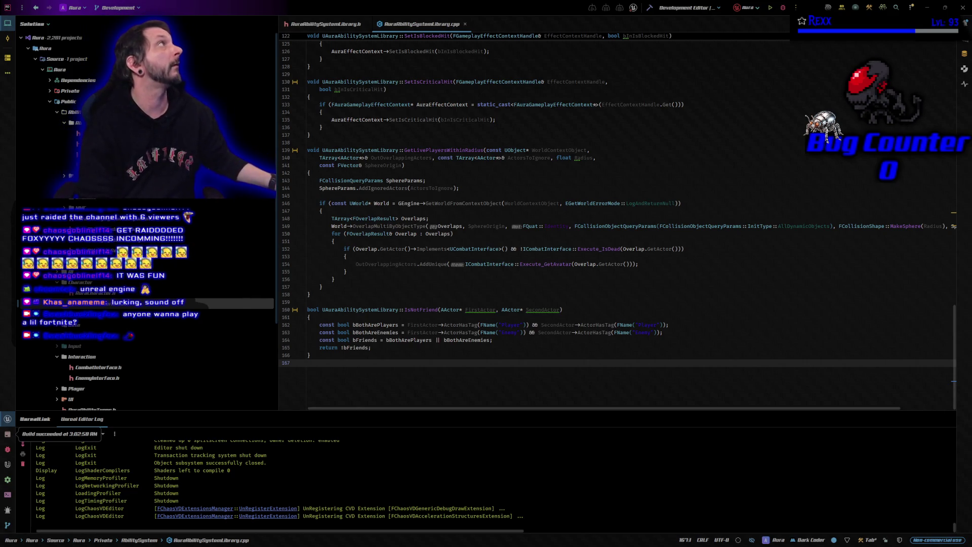
- Close the JetBrains Rider window
{"action": "left_click", "coordinate": [963, 7]}
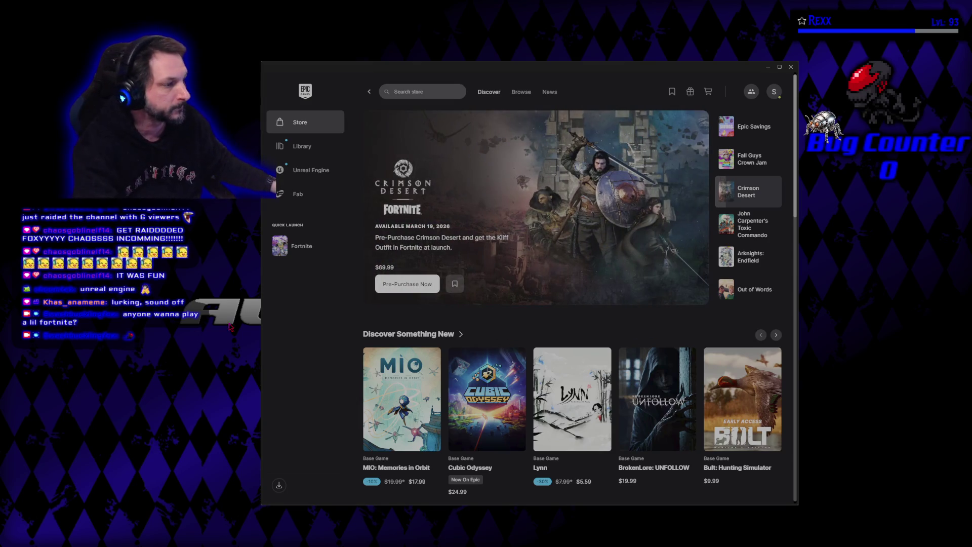
- Launch Fortnite from the Epic Games Launcher's Quick Launch
{"action": "mouse_move", "coordinate": [284, 241]}
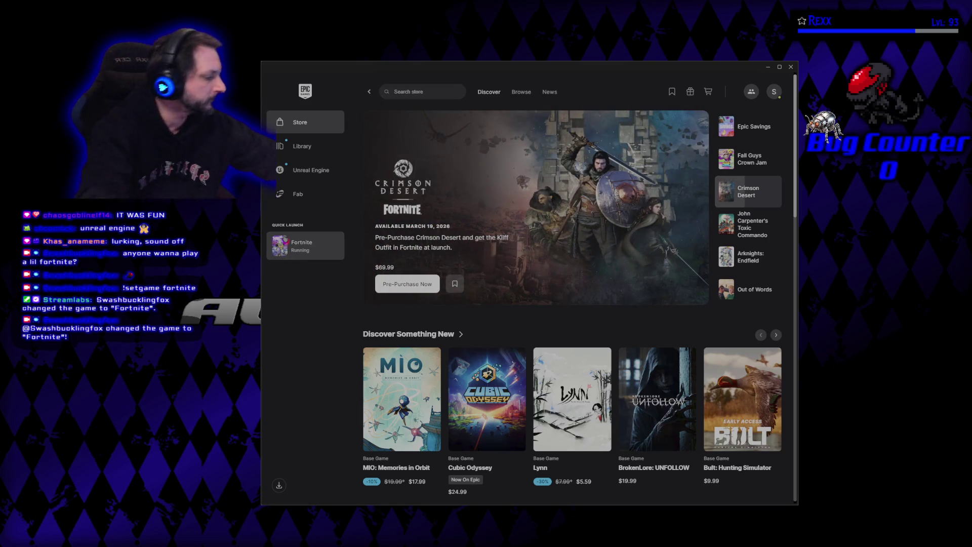
{"action": "left_click", "coordinate": [287, 240]}
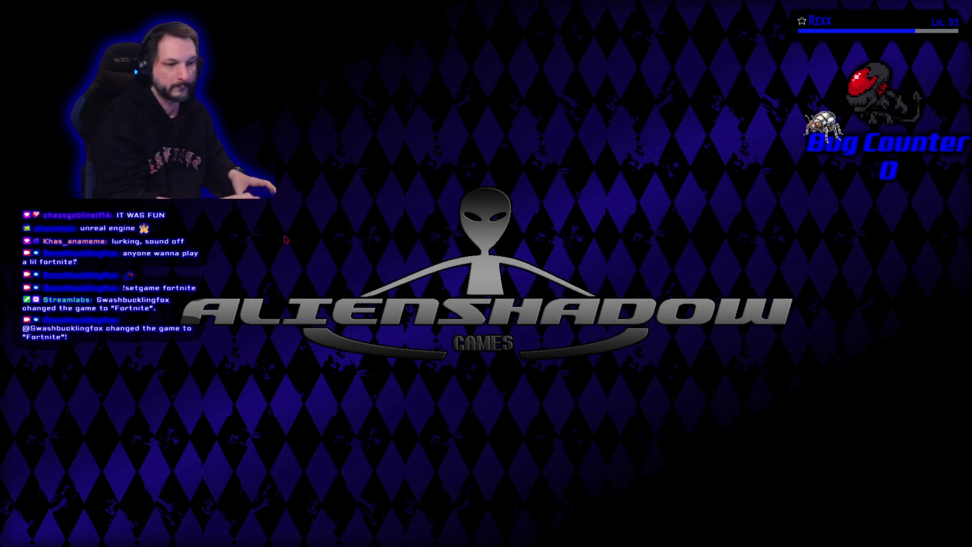